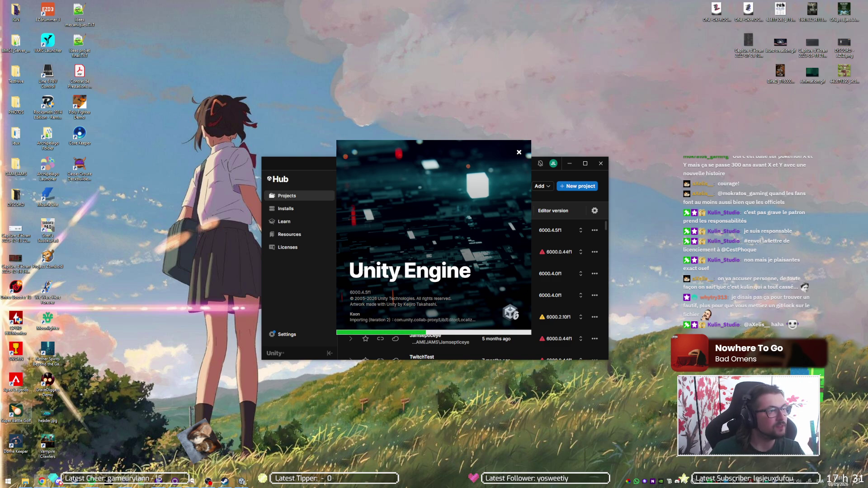
- Open a new Chrome tab on Google's start page while the Unity project keeps importing
click(42, 481)
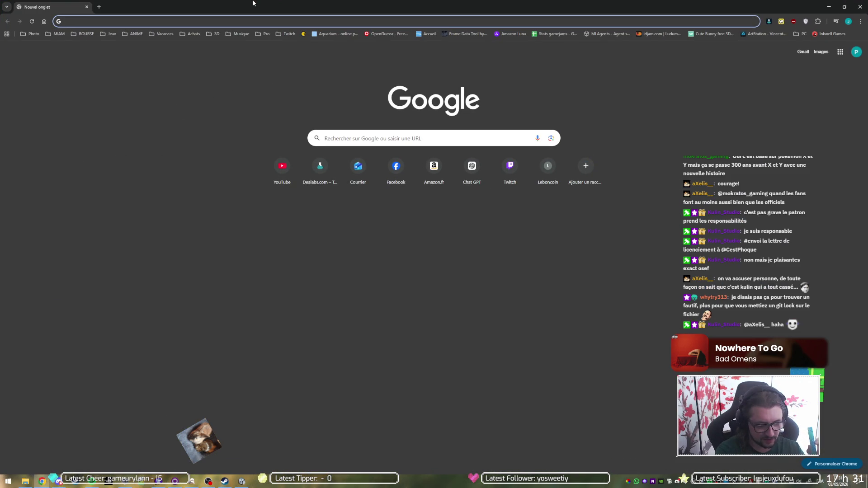
- Search Google for 'git lock', then for 'm_CmdState == kEmpty', and open the Unity 6.1 crashes thread
text(git )
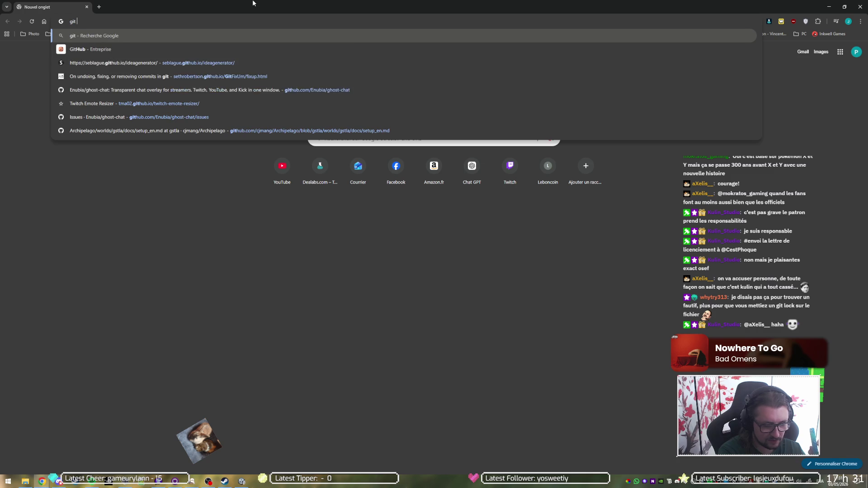
text(lock)
key(Return)
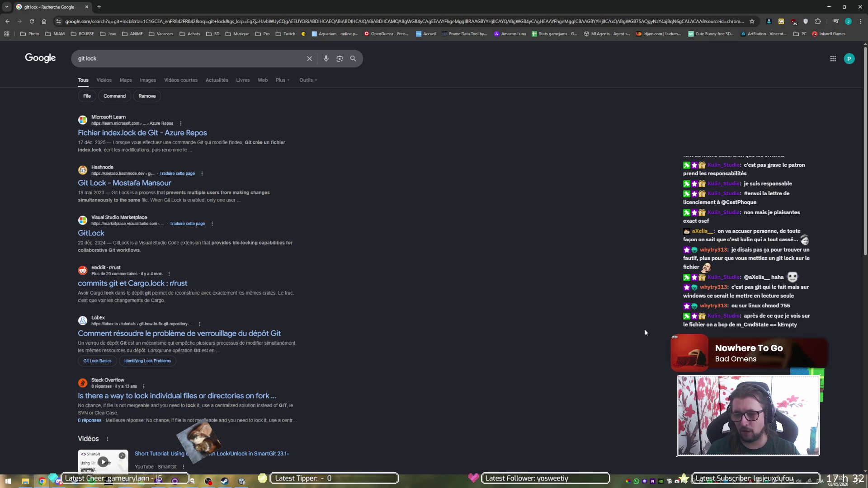
mouse_move(45, 484)
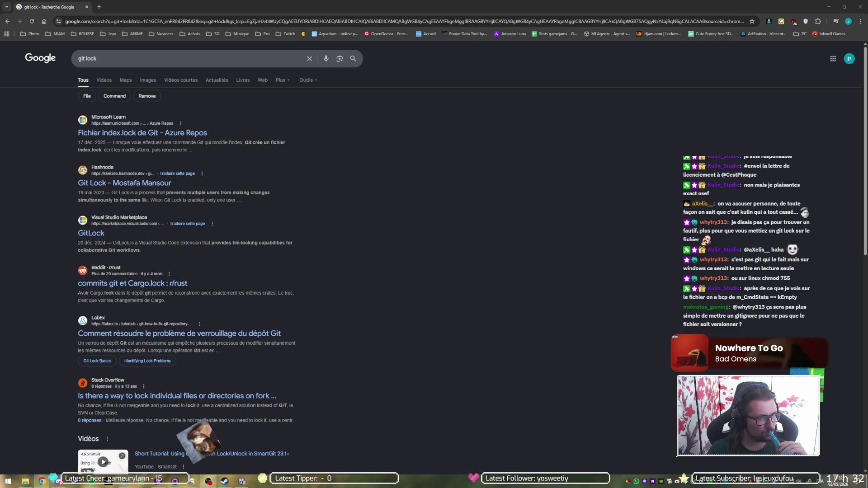
click(190, 58)
key(ctrl+a)
text(m_CmdState == kEmpty)
key(Return)
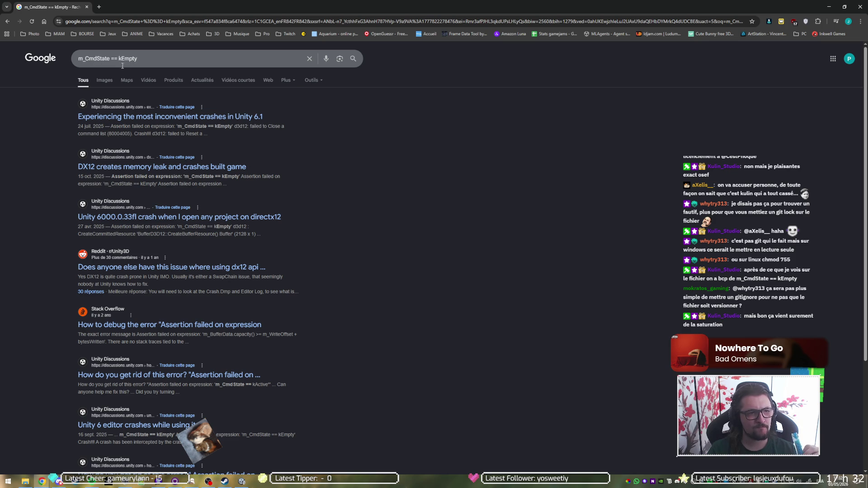
click(124, 117)
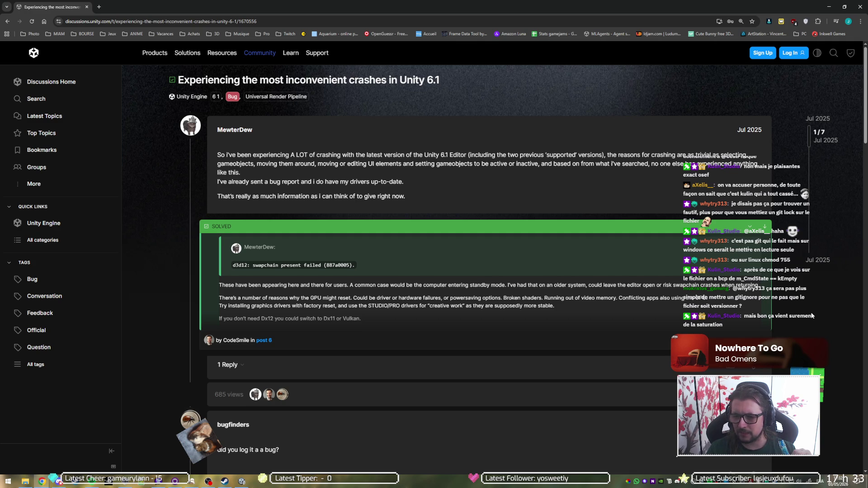
- Read the crash thread's replies and highlight the m_CmdState == kEmpty assertion in the posted Editor.log
scroll(814, 316, down, 1)
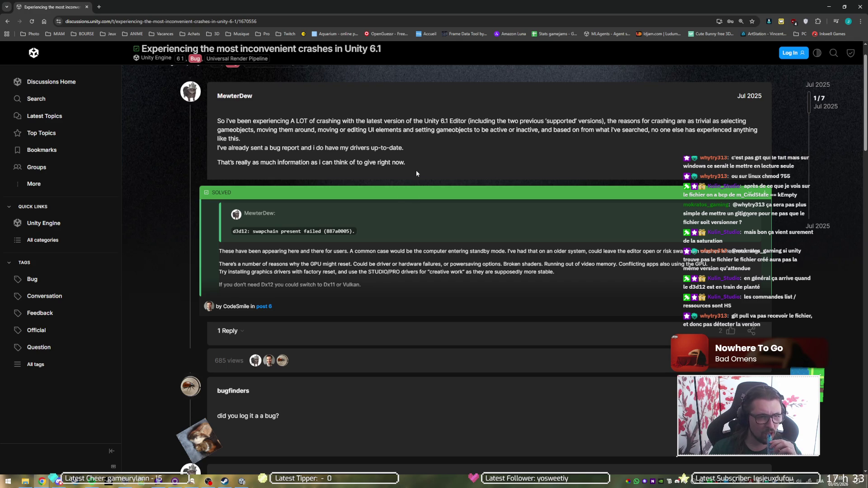
scroll(423, 172, down, 3)
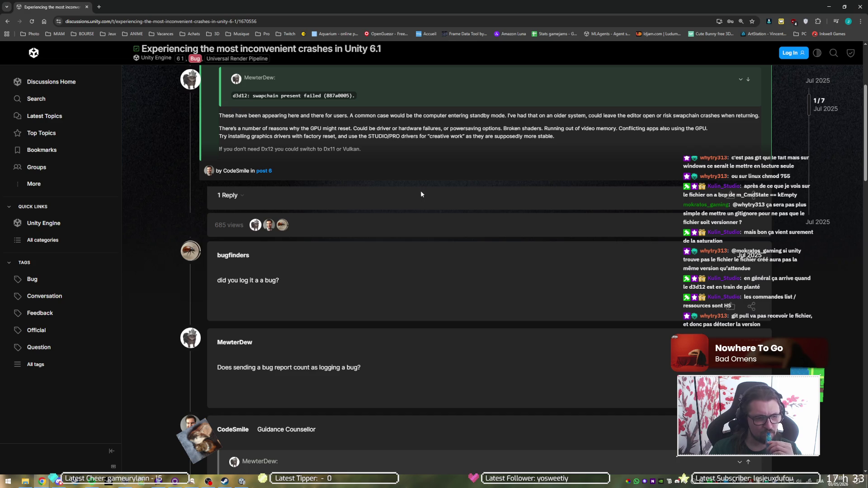
scroll(425, 215, up, 4)
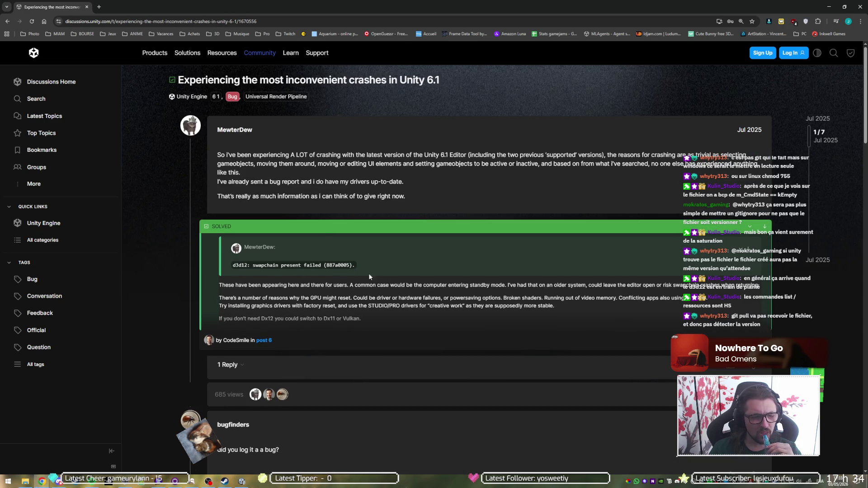
scroll(368, 276, down, 5)
scroll(371, 278, down, 5)
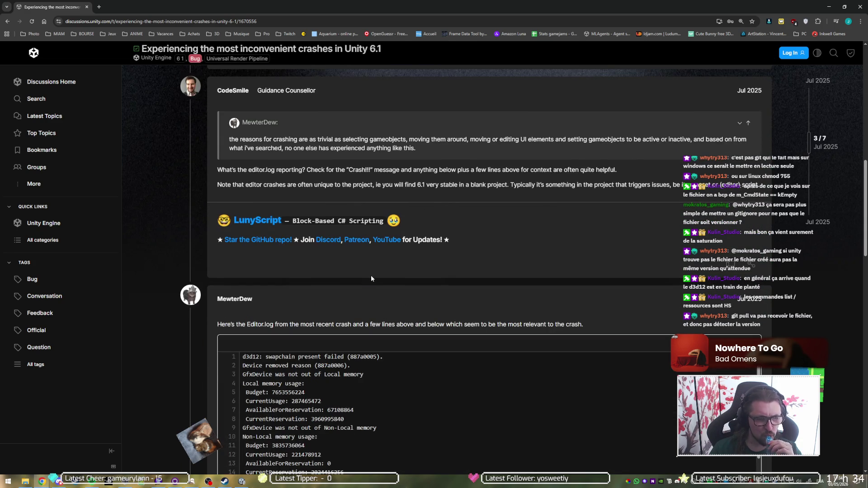
scroll(371, 275, down, 4)
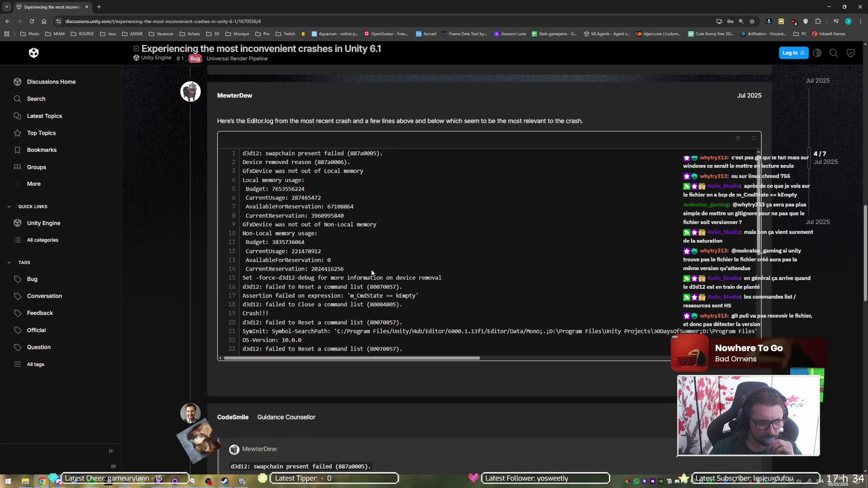
drag(347, 296, 426, 299)
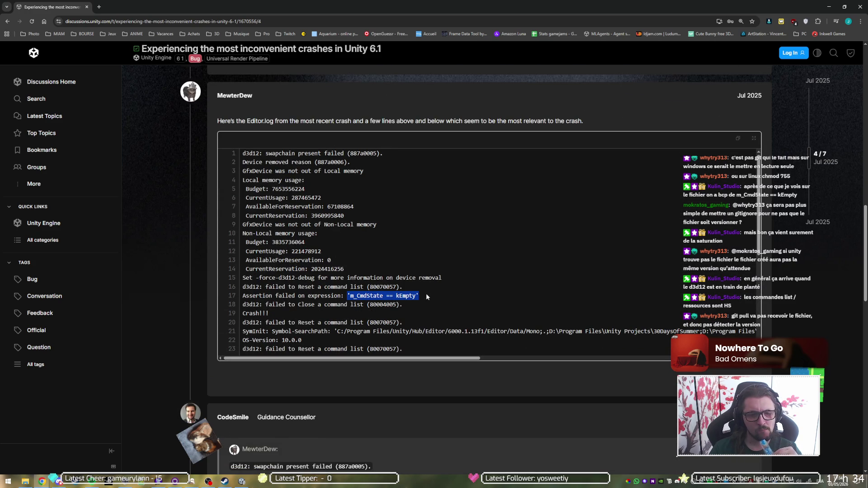
- Read the remaining replies down to the Dx11 fix, then return to the Google results
scroll(360, 234, down, 5)
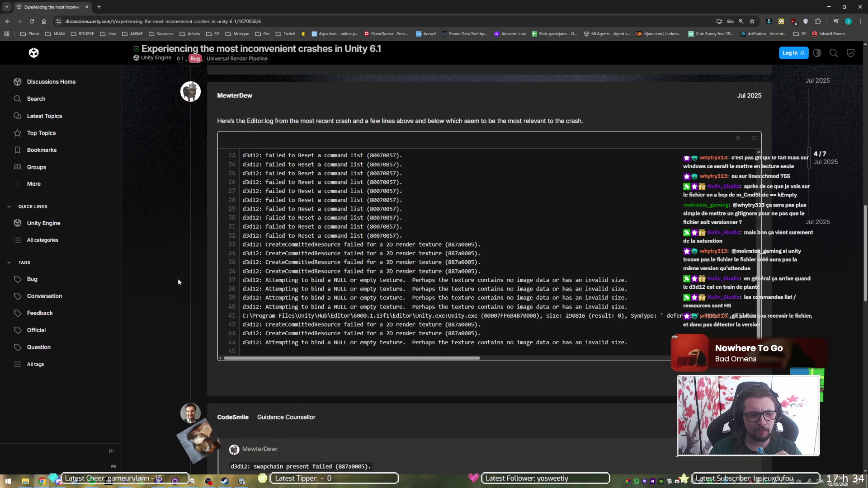
scroll(191, 281, down, 7)
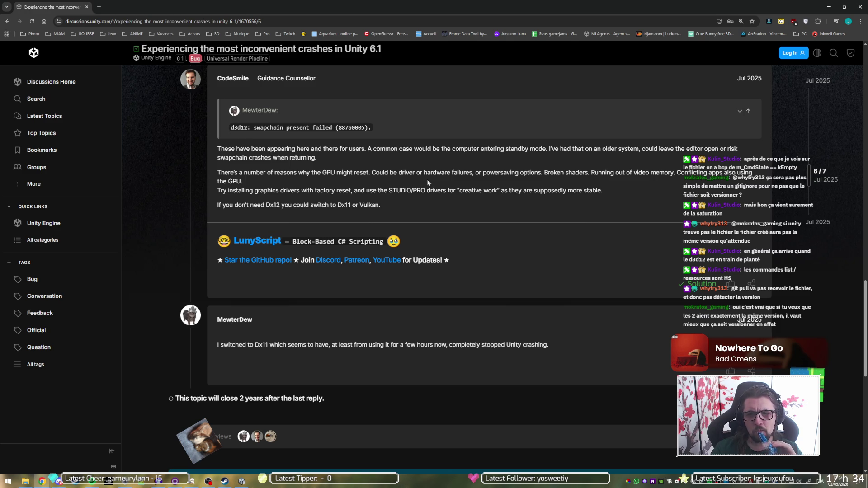
scroll(239, 182, down, 1)
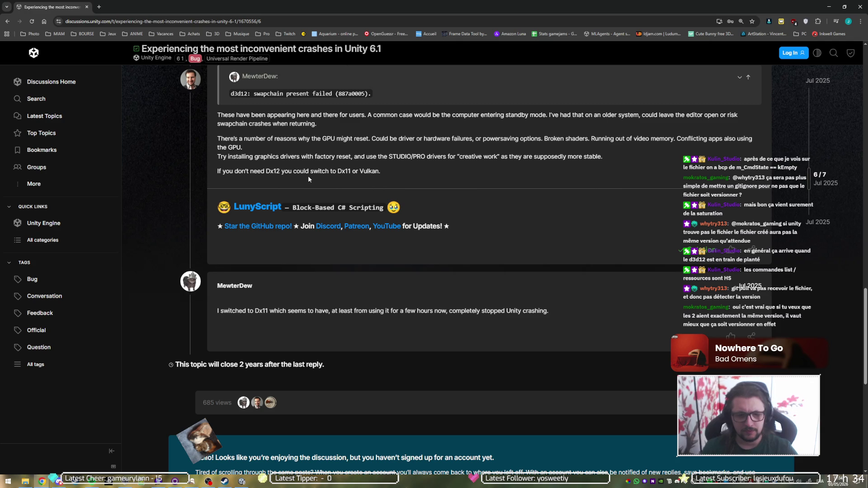
key(alt+Left)
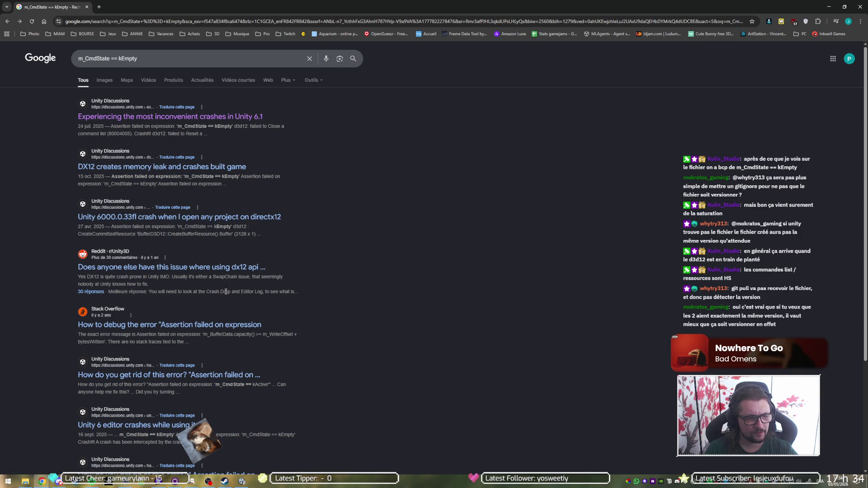
- Refine the search to 'm_CmdState == kEmpty d3d13' and bring up the crash Editor.log in Notepad++
scroll(231, 288, down, 4)
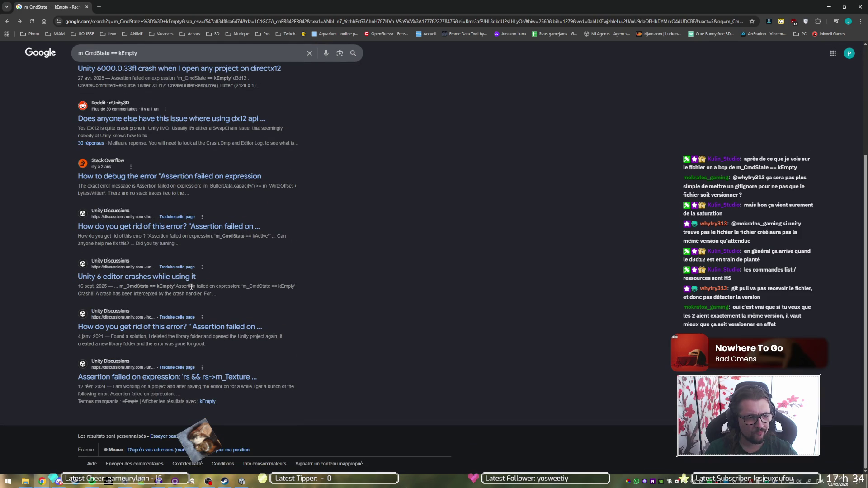
click(170, 51)
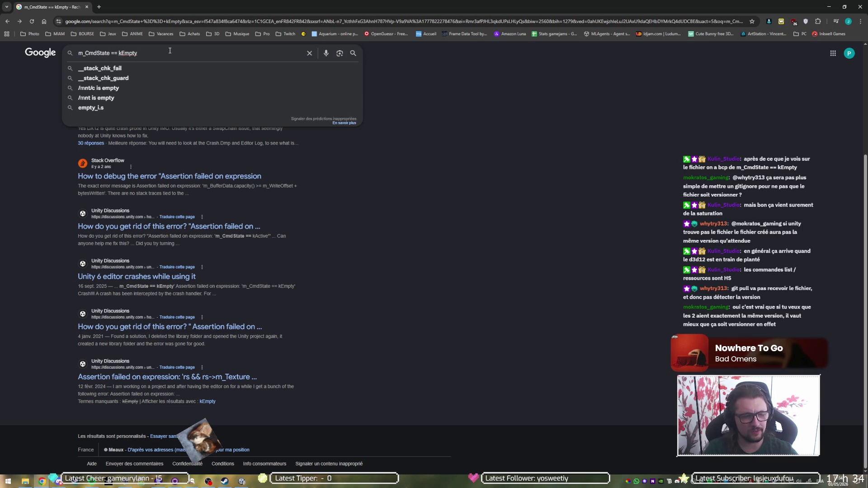
text( d3d13)
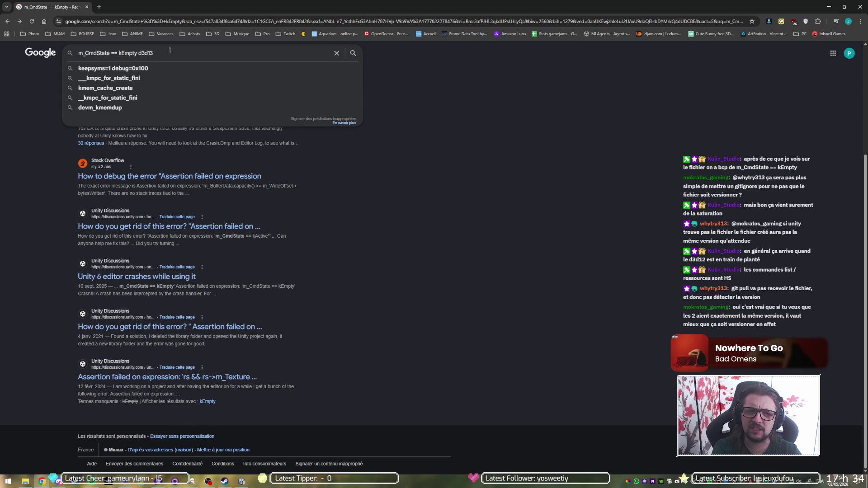
key(Return)
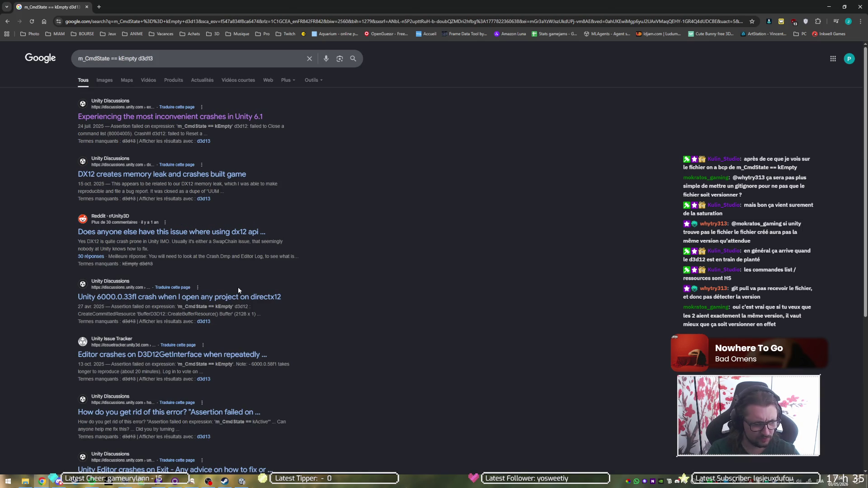
click(238, 286)
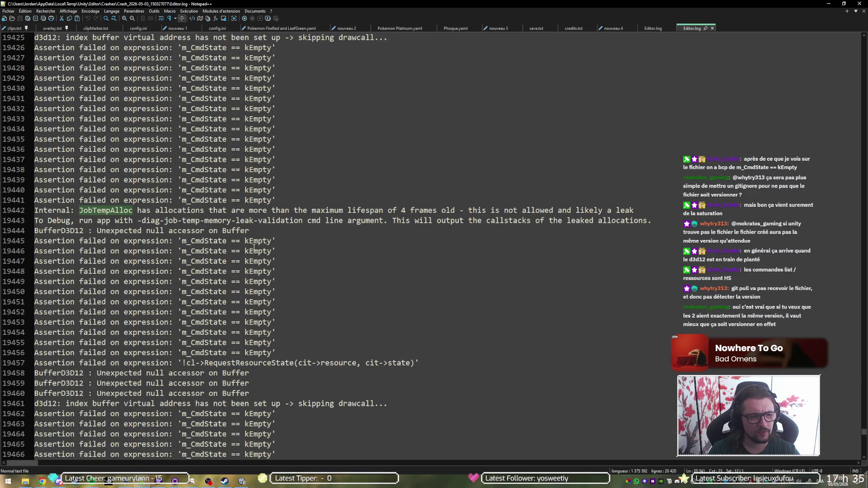
- Open and dismiss Find in Editor.log, then minimise Notepad++ to reveal the d3d13 results
key(ctrl+f)
key(Escape)
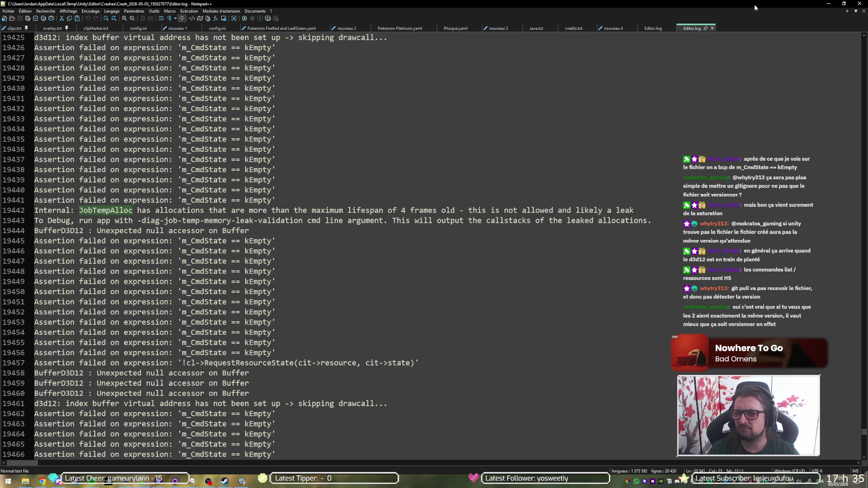
click(829, 3)
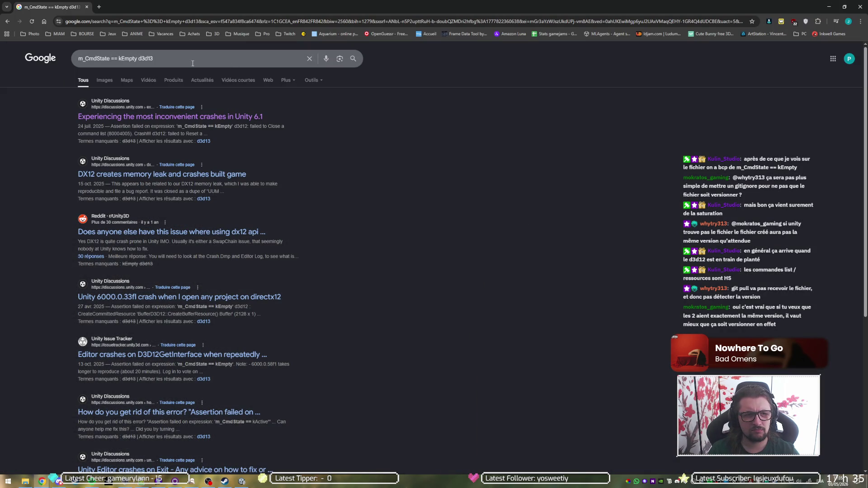
- Go back to the earlier m_CmdState == kEmpty results and switch to the Kaon project in Unity
key(alt+Left)
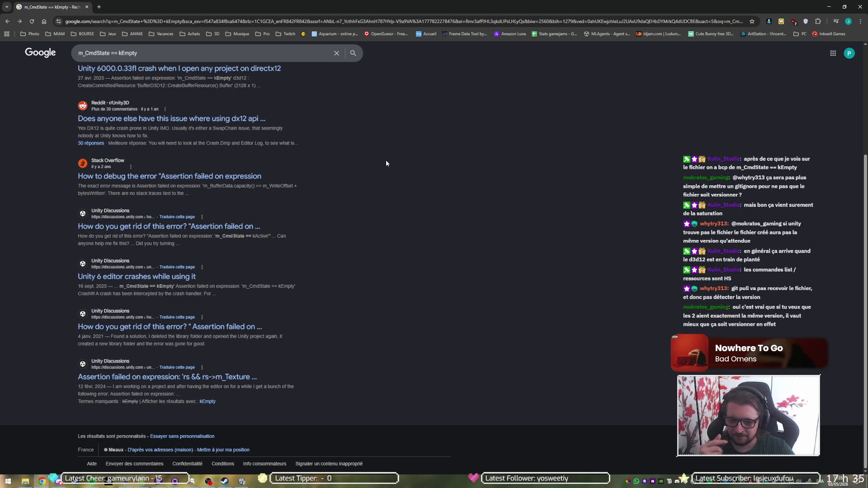
click(240, 482)
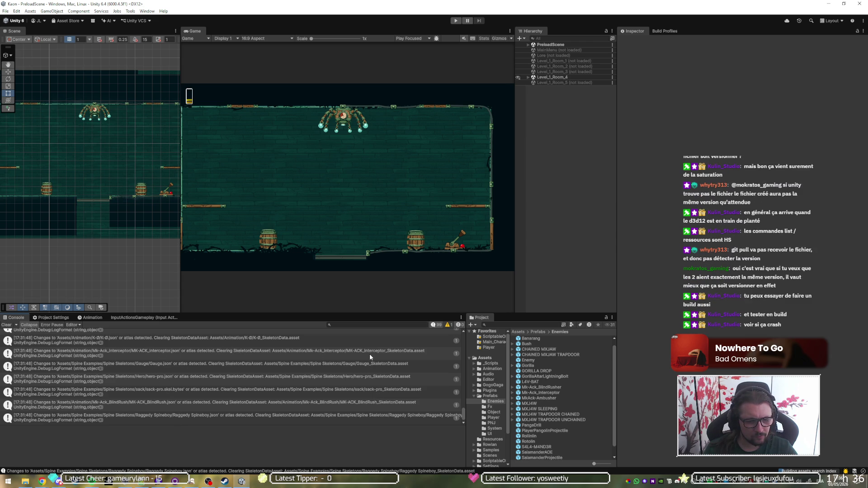
- Scroll to the top of the Console and clear all its import and warning messages
scroll(371, 355, up, 10)
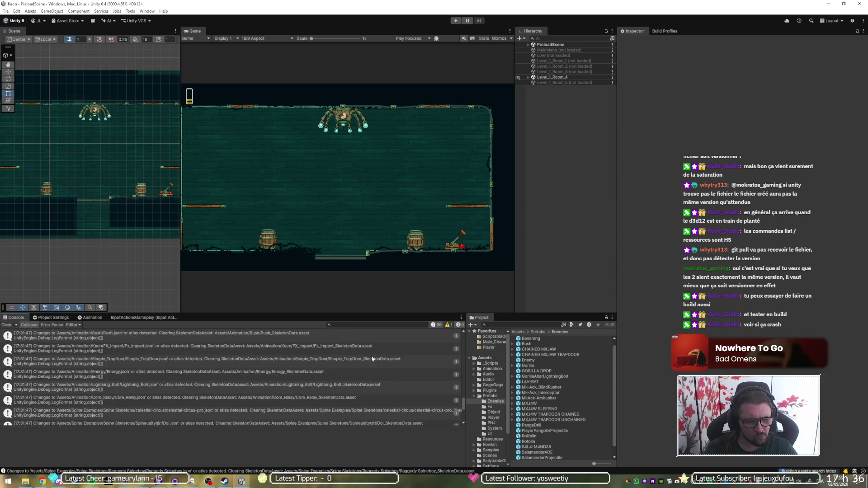
scroll(370, 358, up, 5)
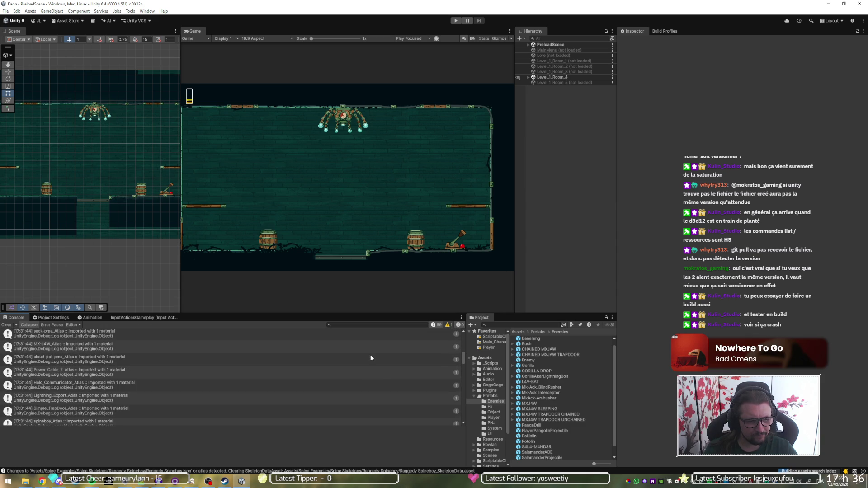
scroll(371, 359, up, 5)
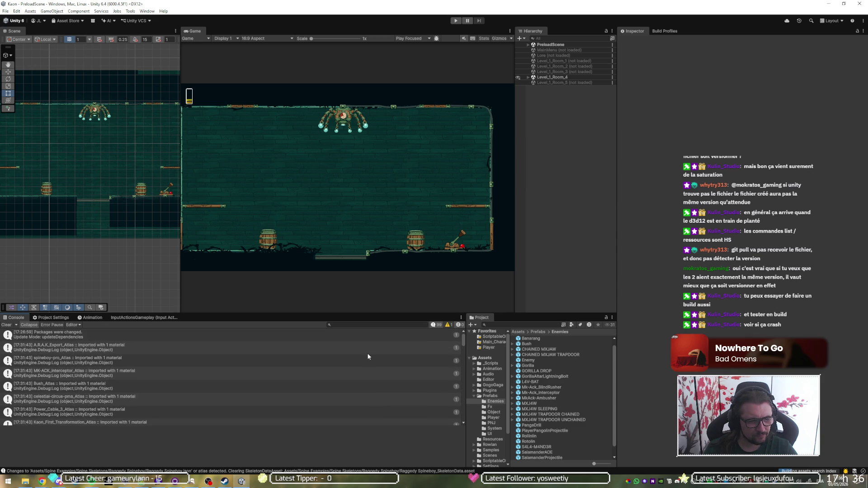
click(7, 325)
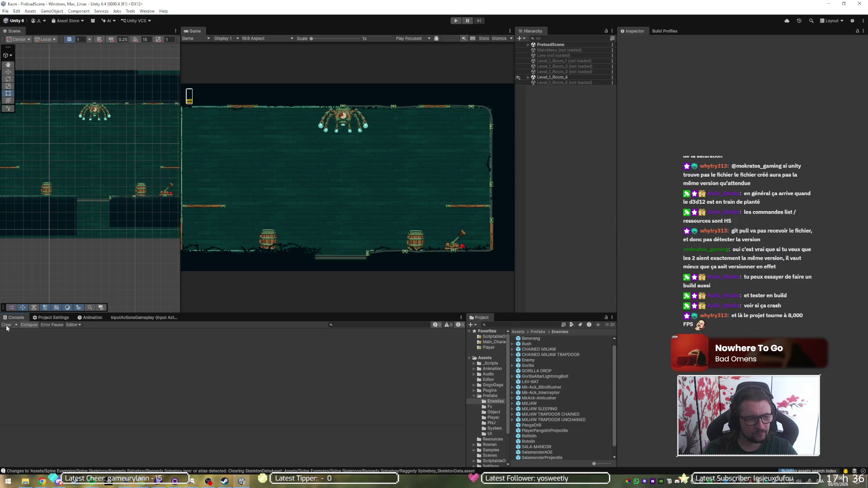
- Enter Play mode and move the player around Level_1_Room_4, jumping and attacking the chained enemies
click(454, 24)
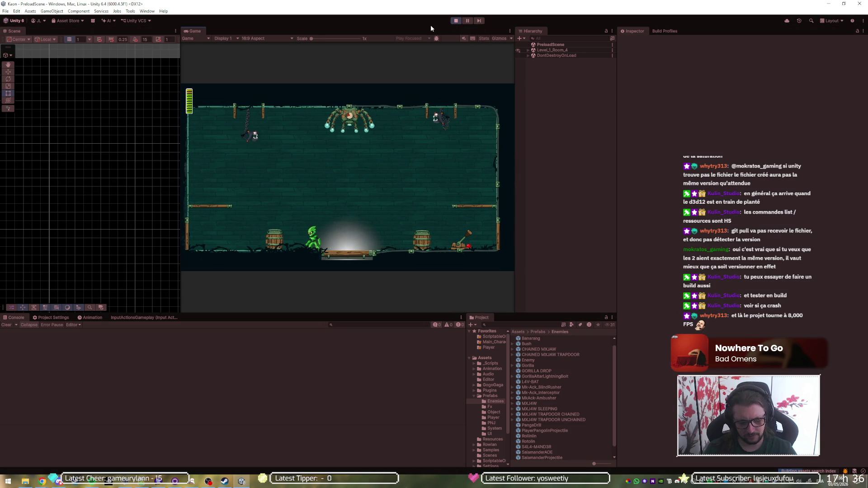
key(space)
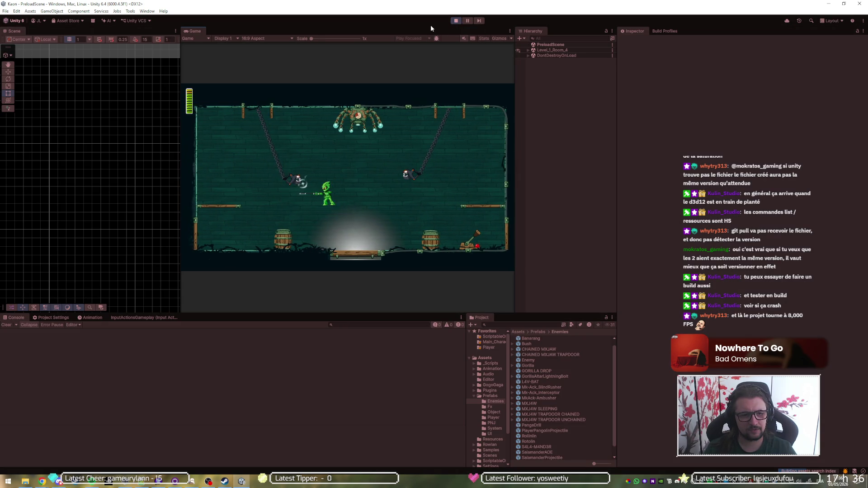
key(space)
key(Left)
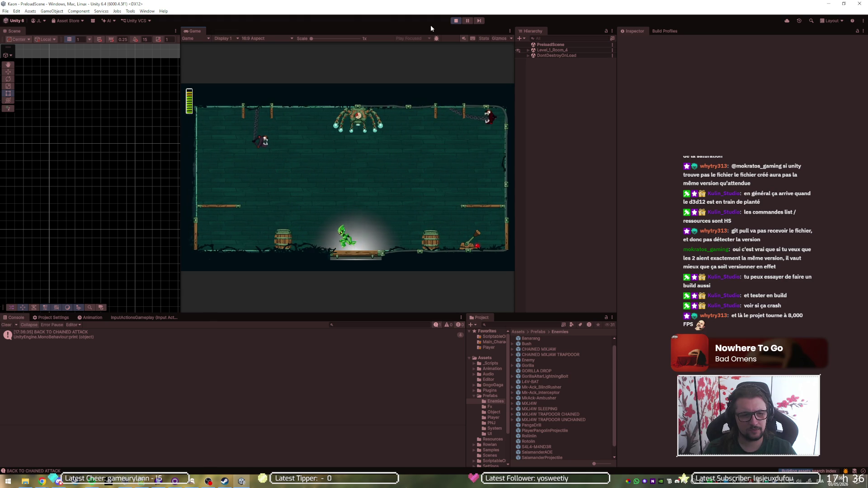
key(Right)
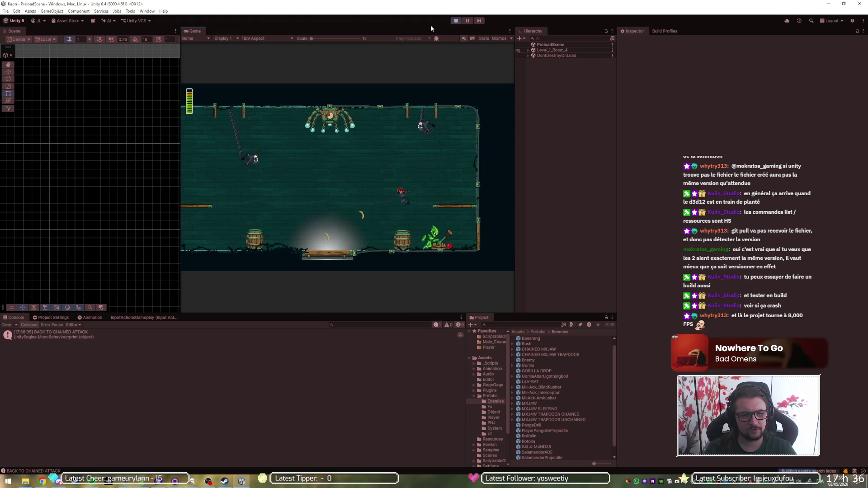
key(Left)
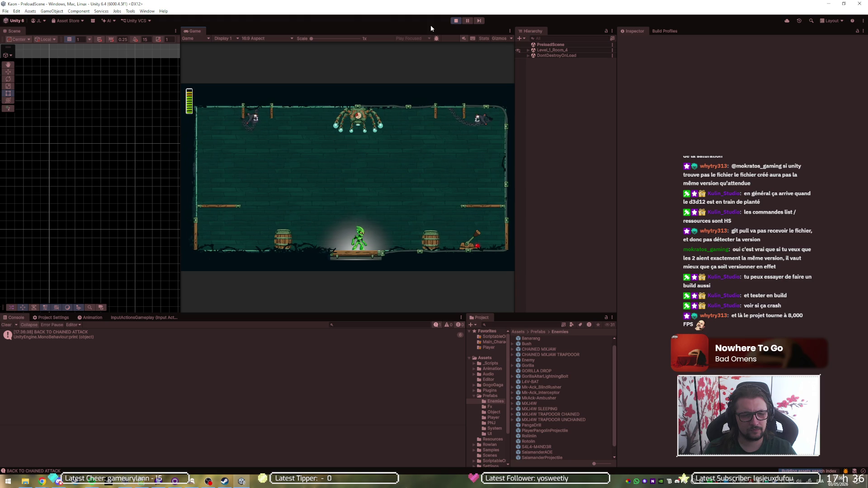
key(space)
key(Left)
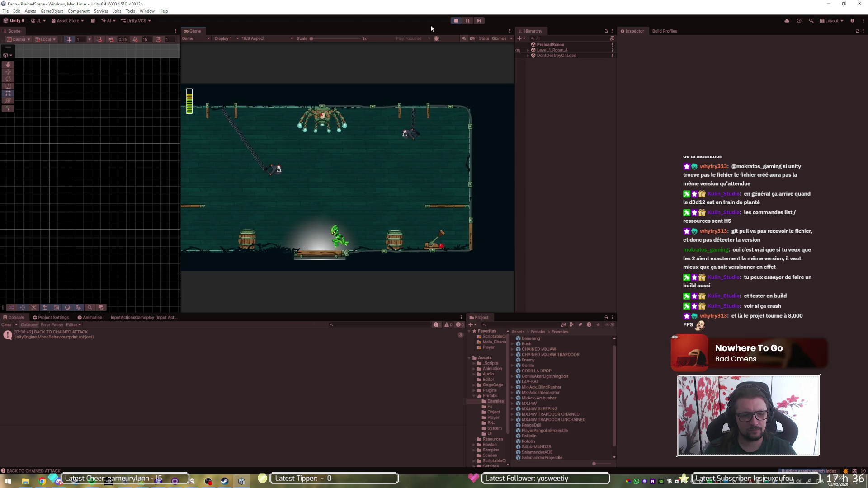
key(Left)
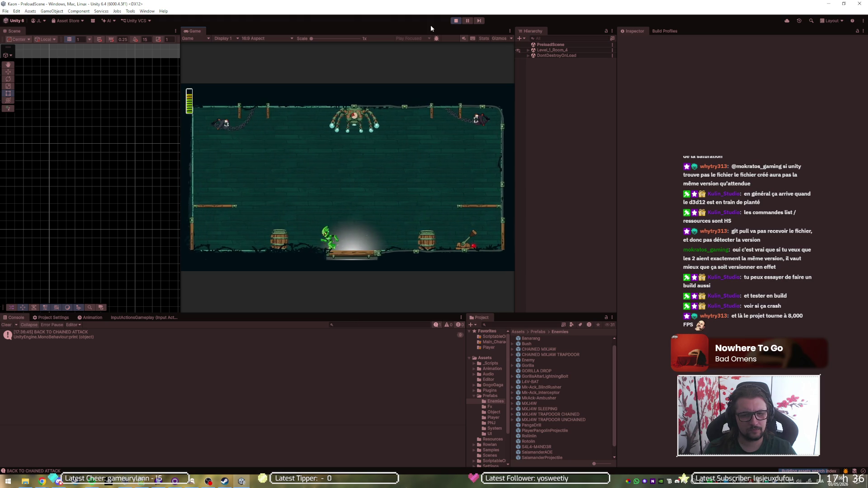
key(Left)
key(space)
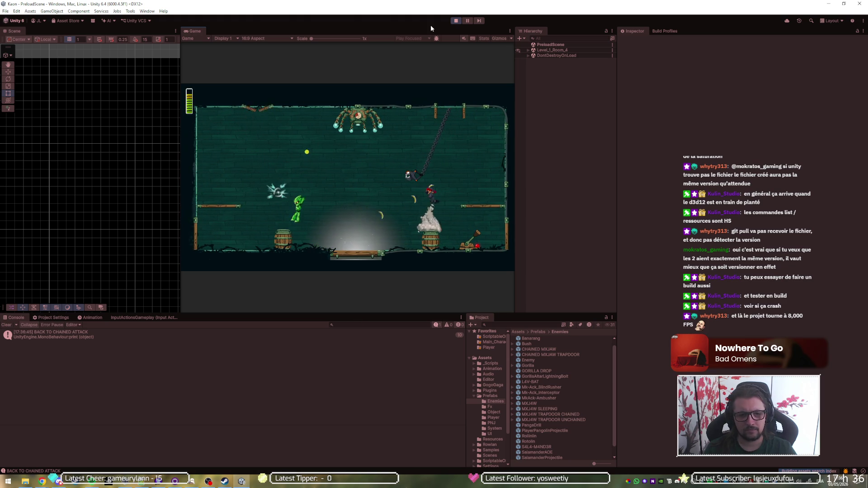
key(Right)
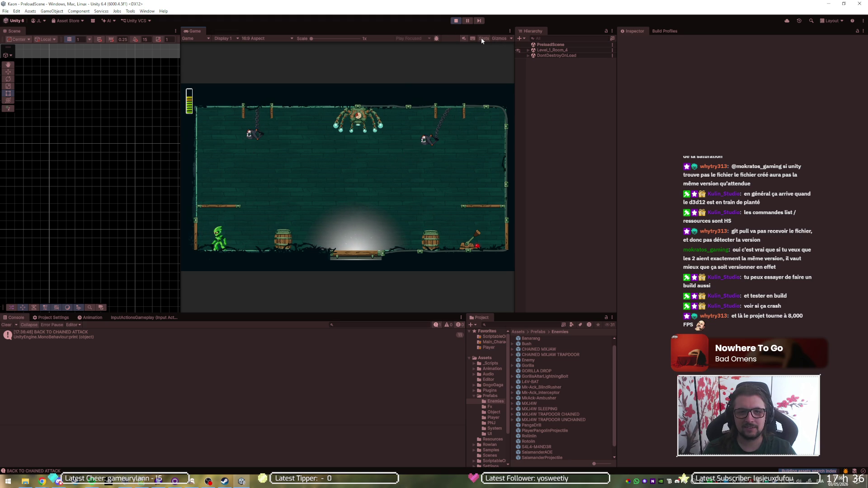
- Show the Stats overlay and keep playing, running right and jumping onto the right barrel
click(483, 38)
key(Right)
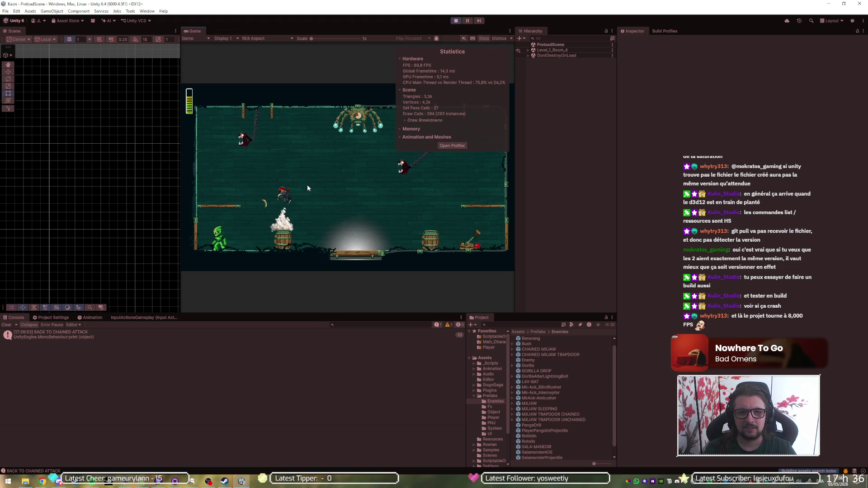
key(space)
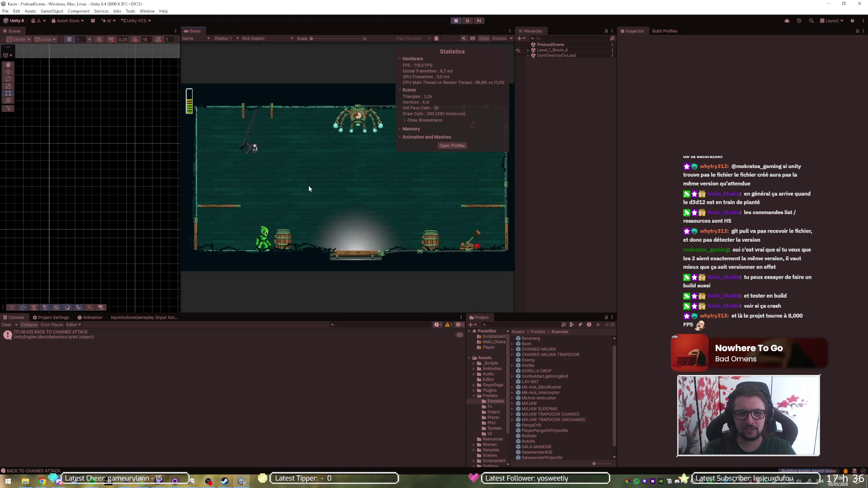
key(Right)
key(space)
key(Right)
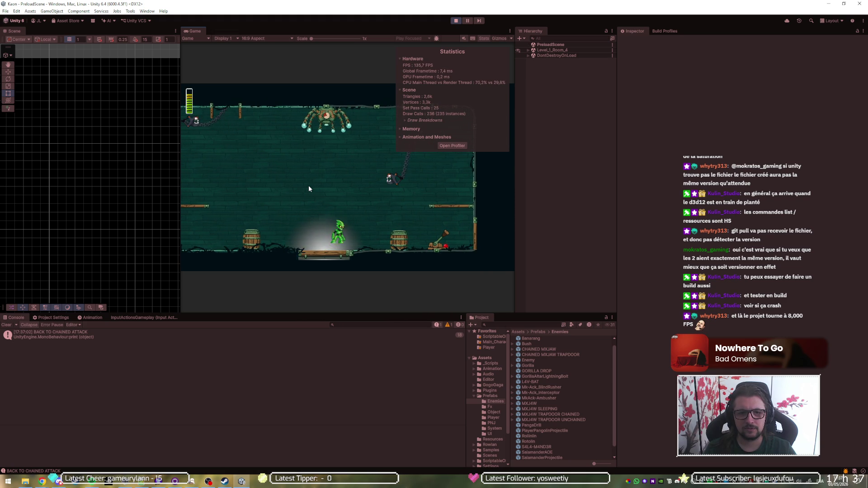
key(Right)
key(space)
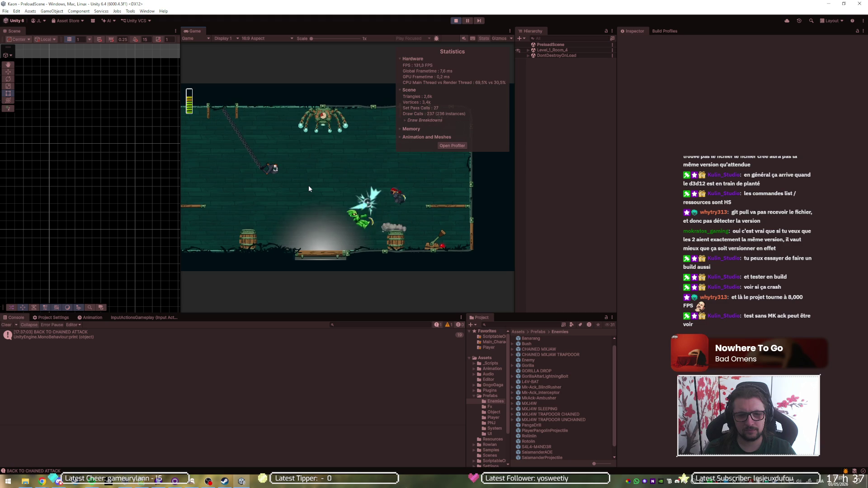
key(Left)
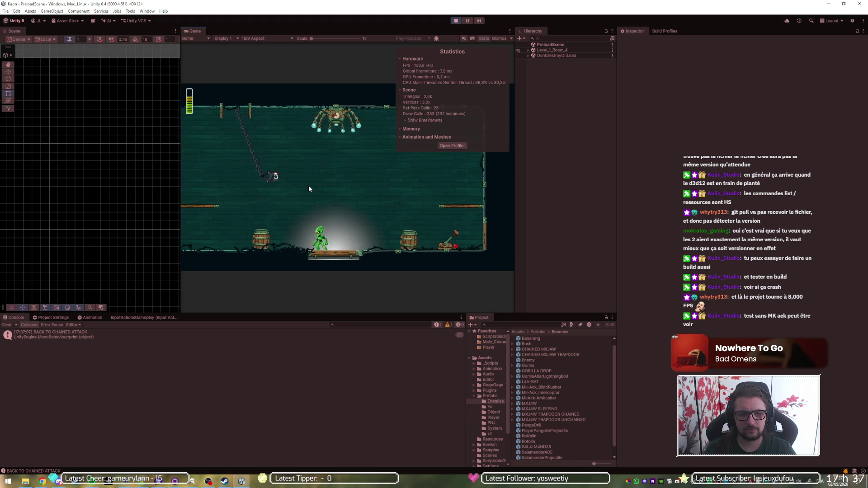
key(Right)
key(space)
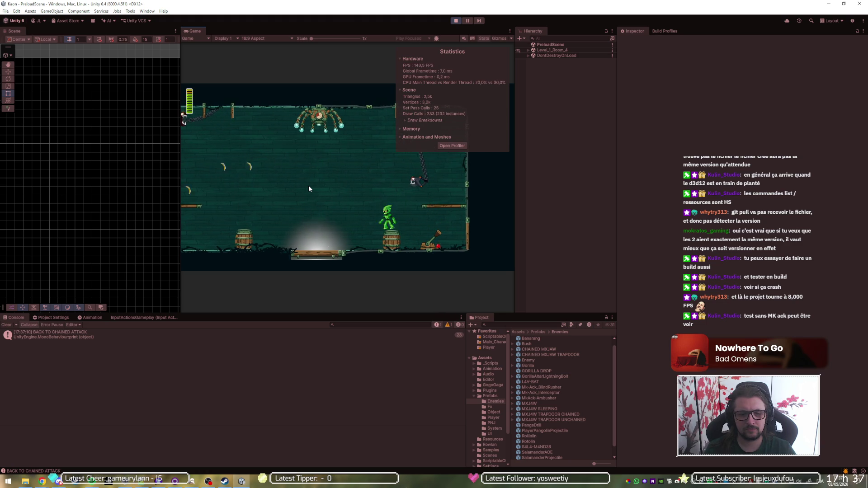
- Slash enemies mid-air and on the left ledge, then expand the Memory figures in Statistics
key(Left)
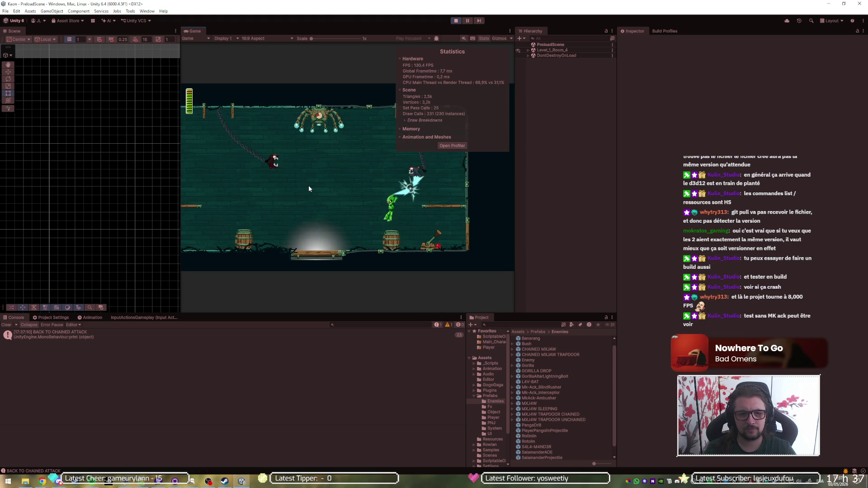
key(space)
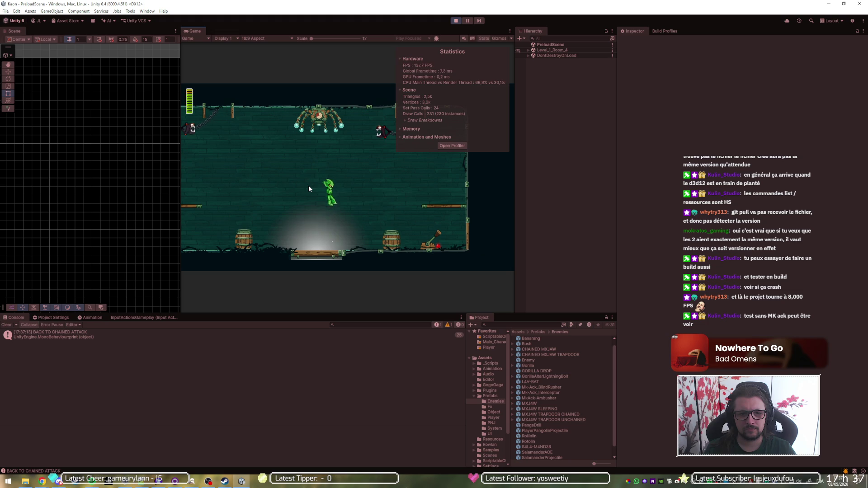
key(x)
key(Left)
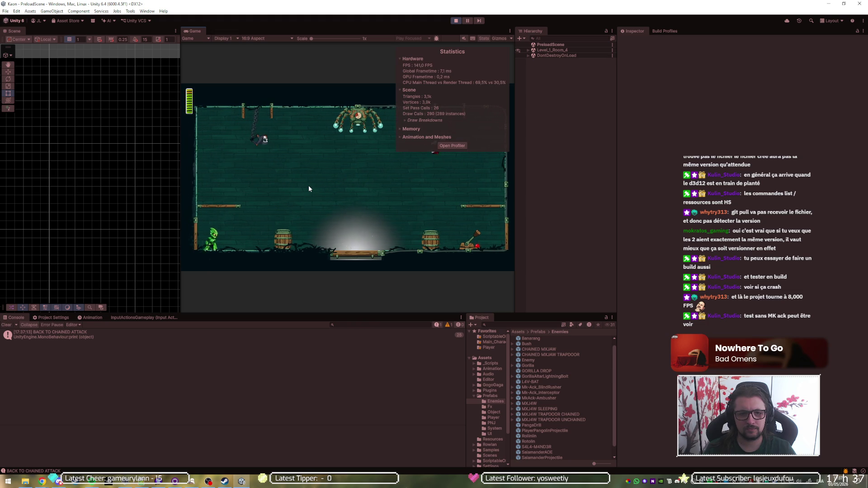
key(Right)
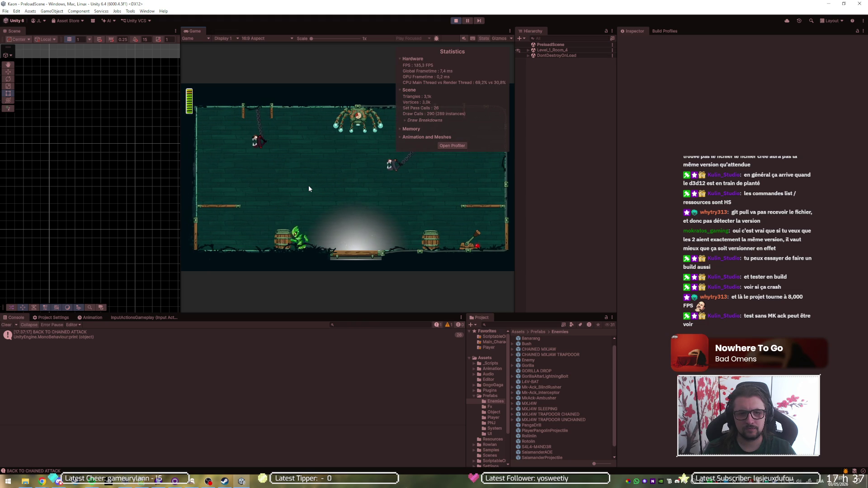
key(space)
key(x)
key(Right)
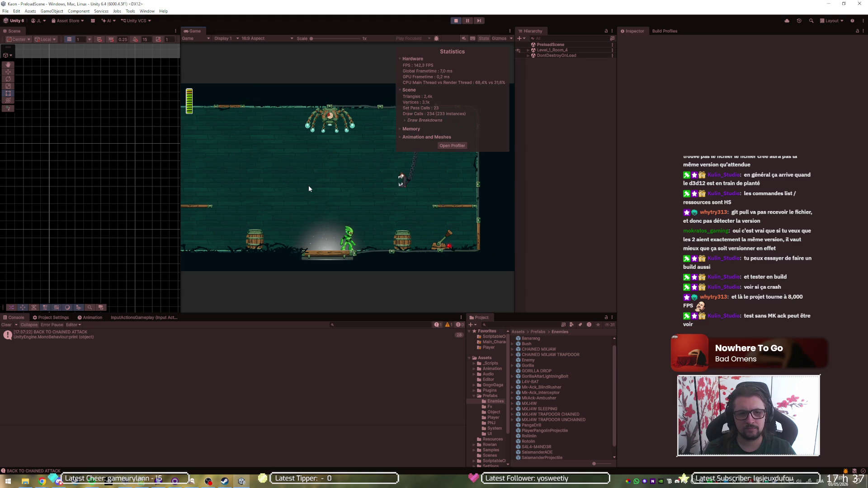
key(space)
key(space)
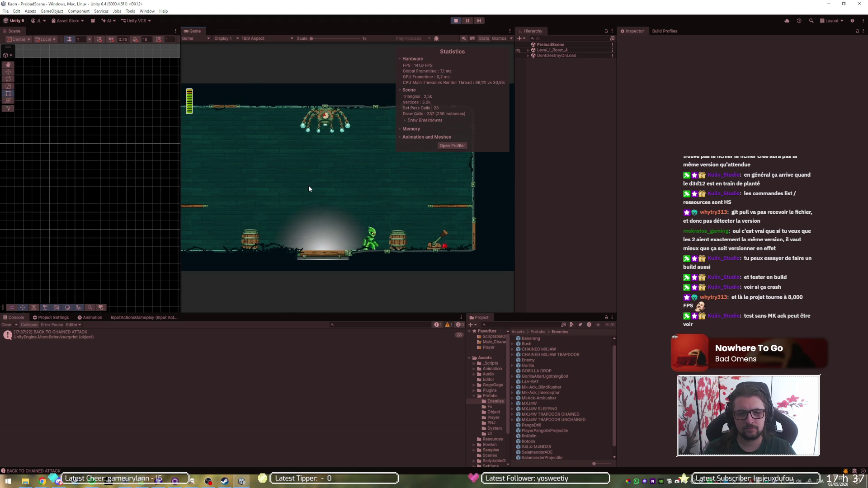
key(space)
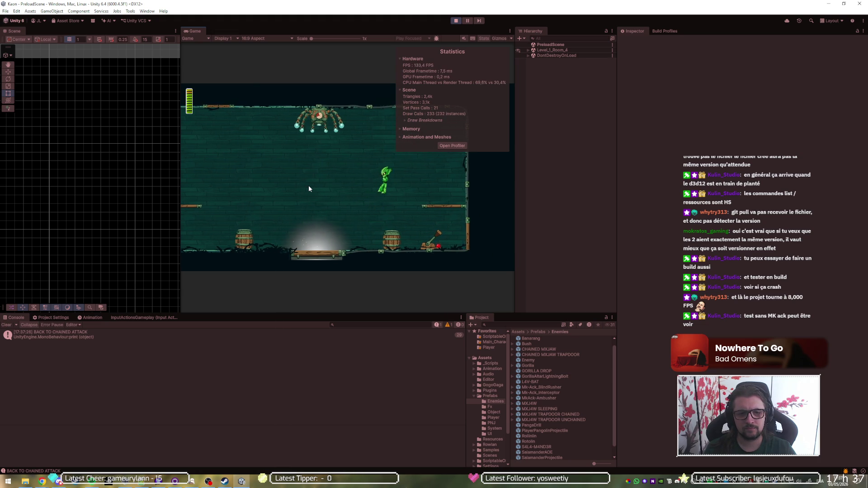
key(a)
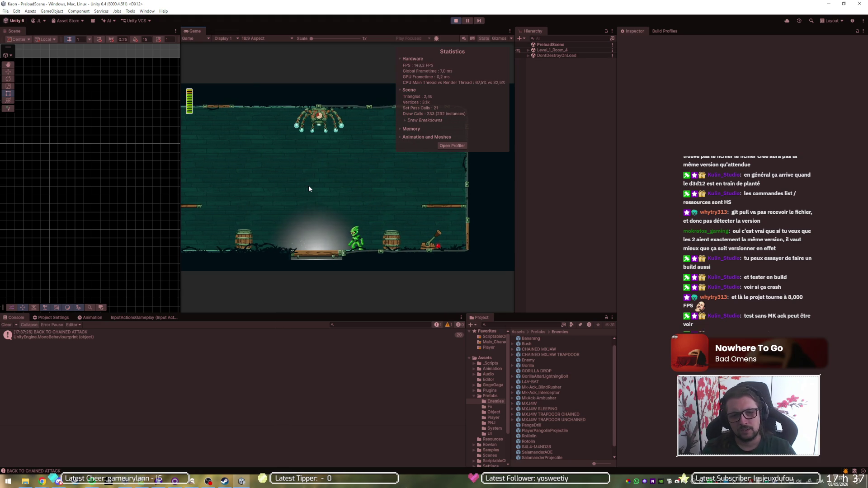
click(403, 131)
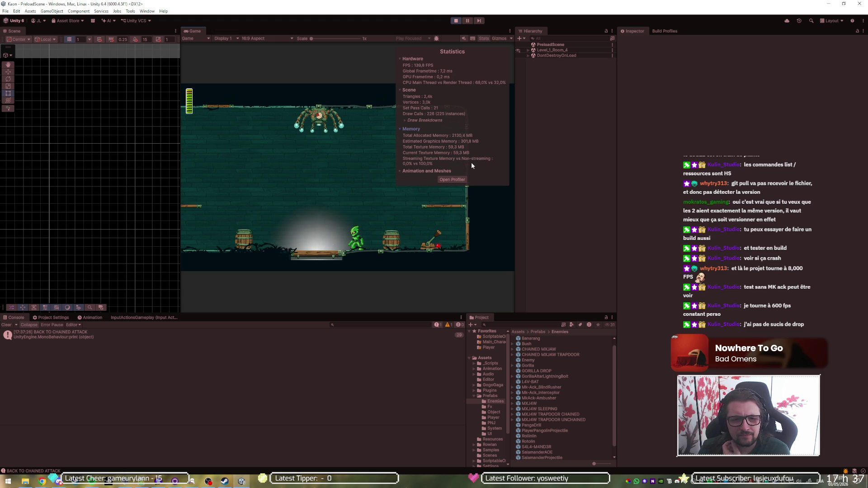
- Expand the Animation and Meshes figures, turn Stats off, and stop Play mode
click(426, 170)
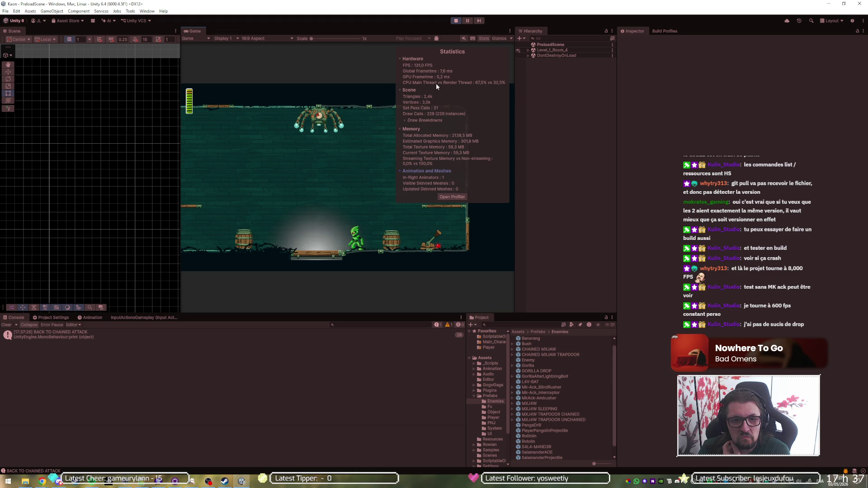
click(477, 38)
click(458, 20)
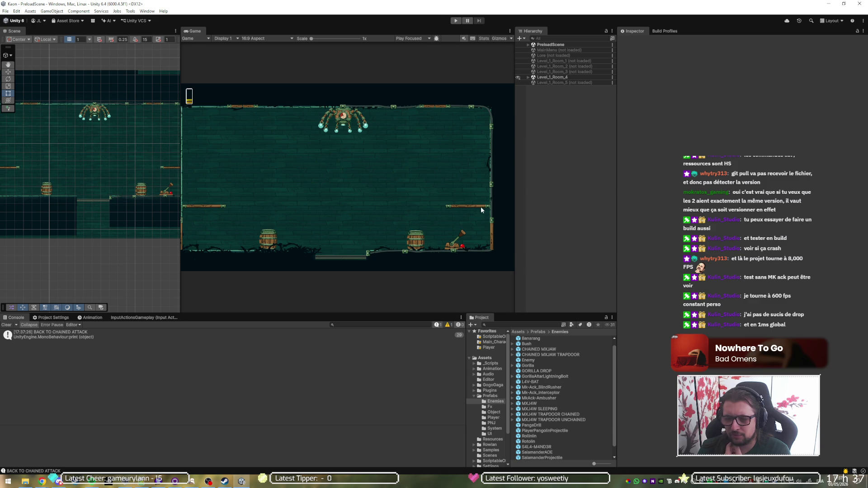
- Search the Project window for 'ave' and select the 1-4ArenaWave 1 asset
click(536, 323)
text(ave)
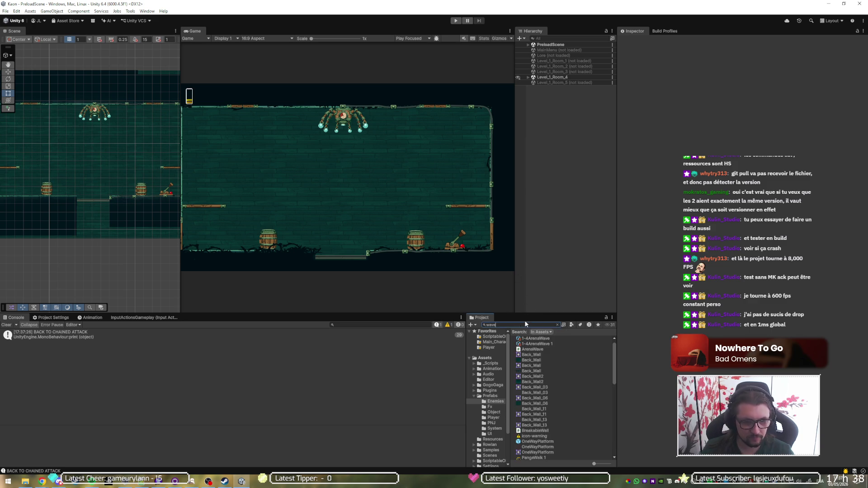
click(538, 344)
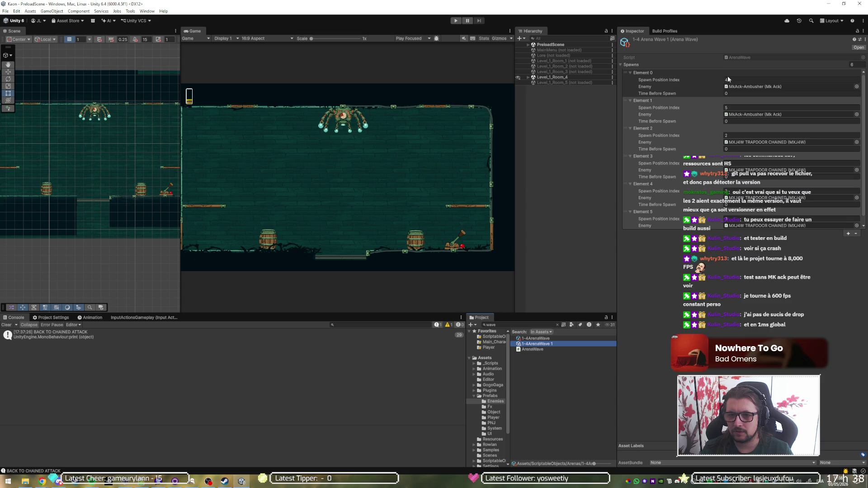
- Delete both MkAck-Ambusher entries from Spawns, leaving four, and replay the game to test
scroll(697, 80, down, 1)
click(672, 71)
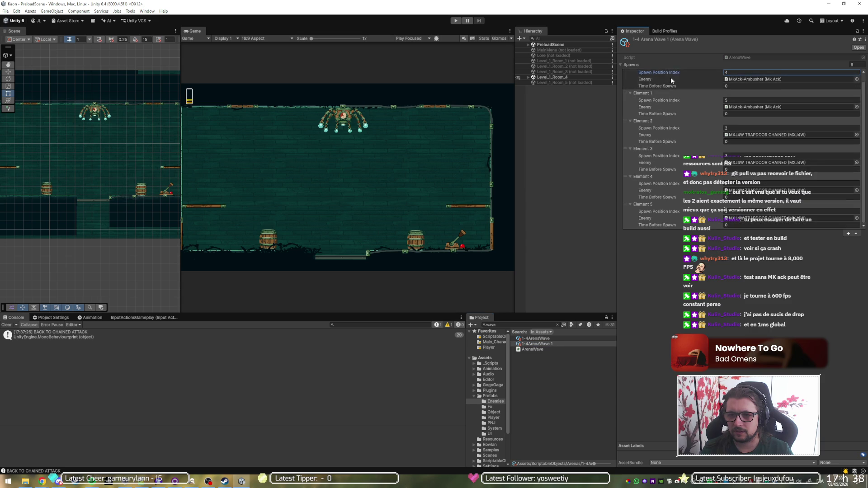
key(Delete)
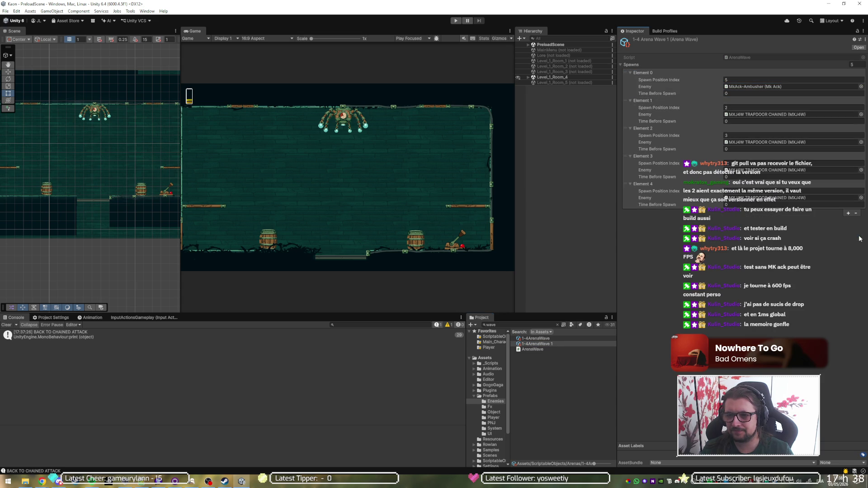
click(708, 87)
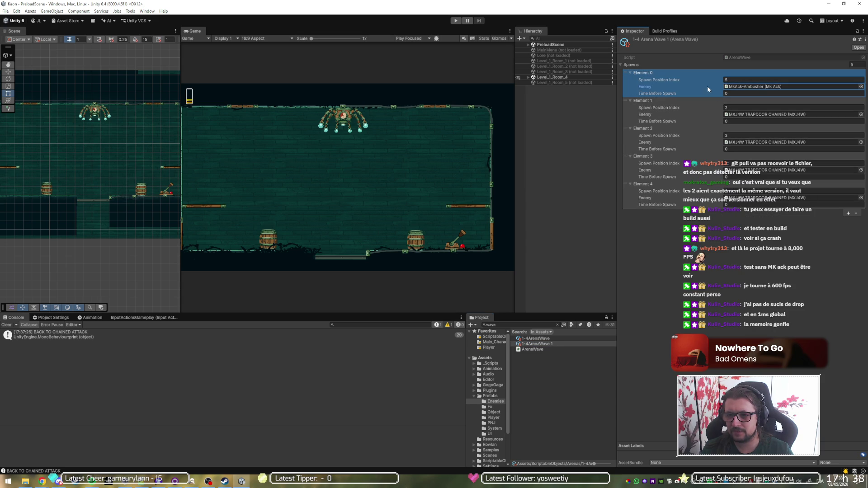
click(856, 213)
click(456, 21)
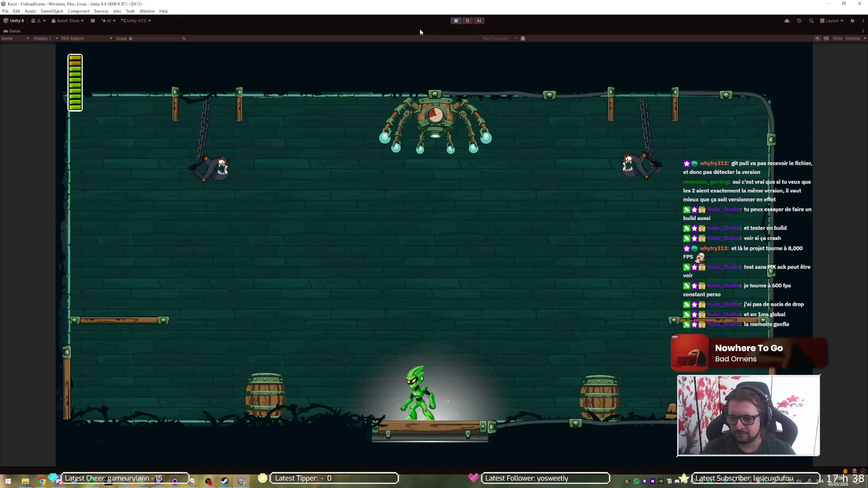
key(Left)
key(space)
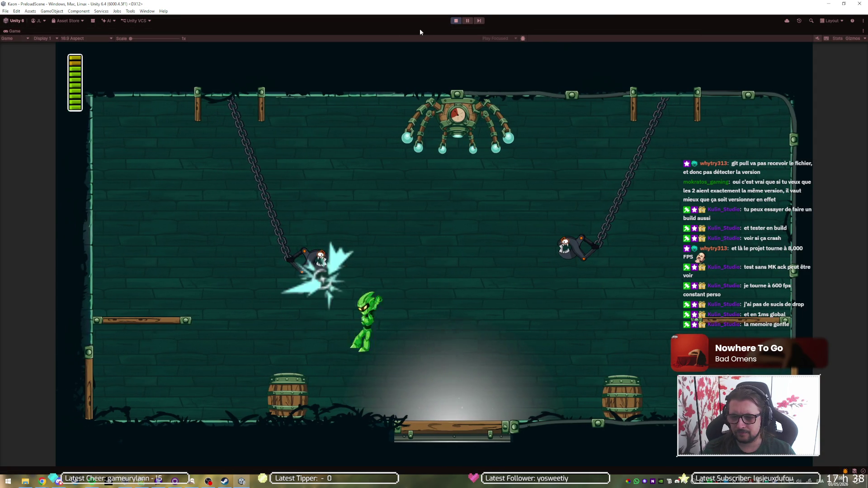
key(space)
key(Right)
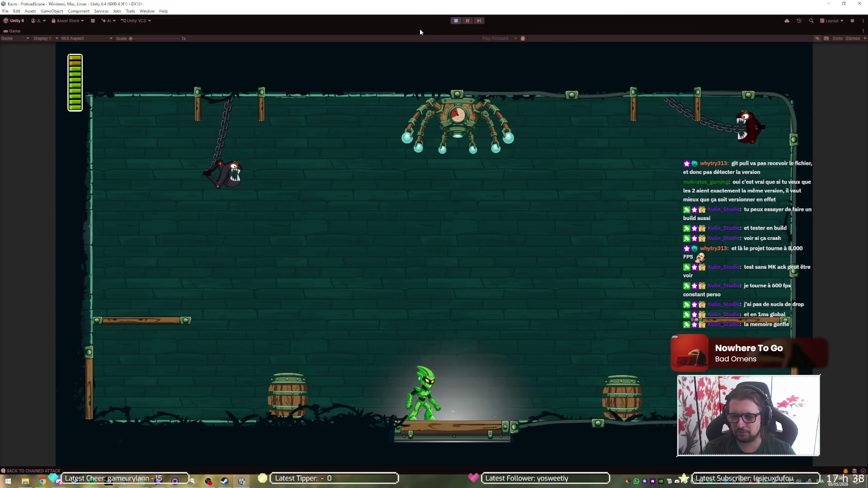
key(Left)
key(space)
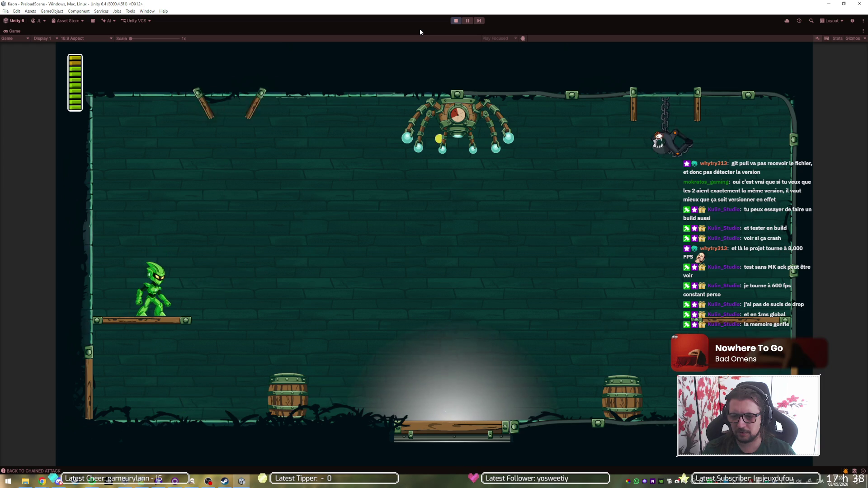
key(space)
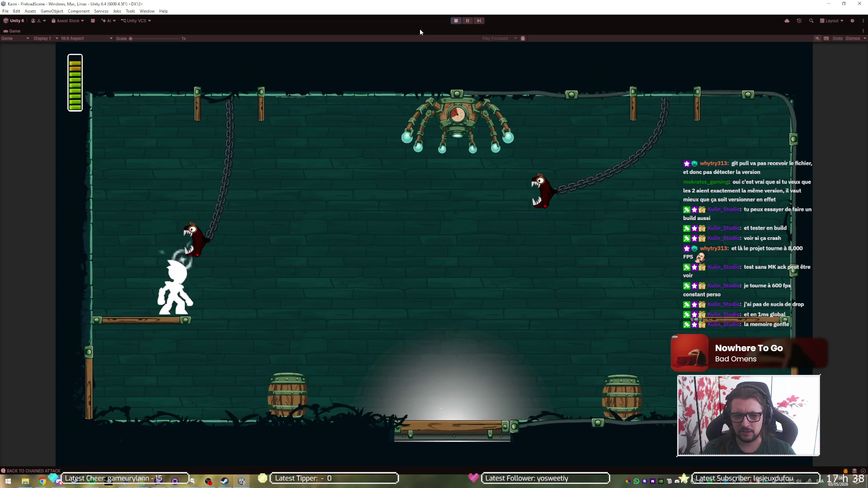
key(space)
key(Right)
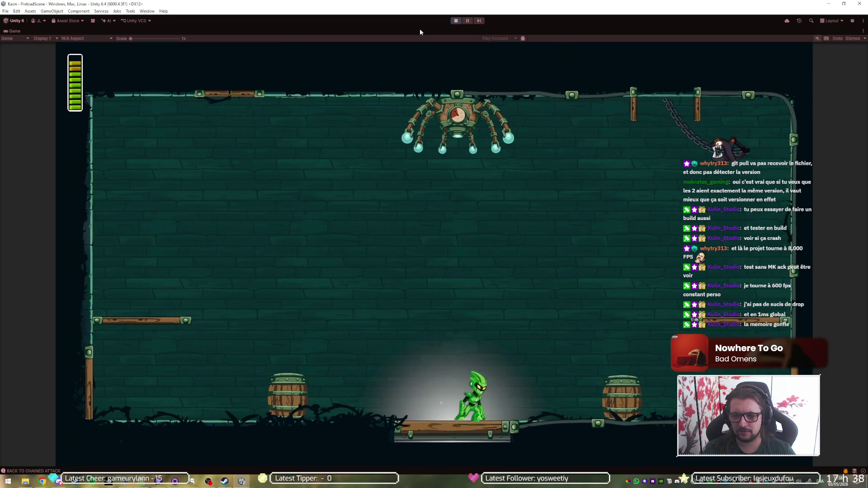
key(Right)
key(space)
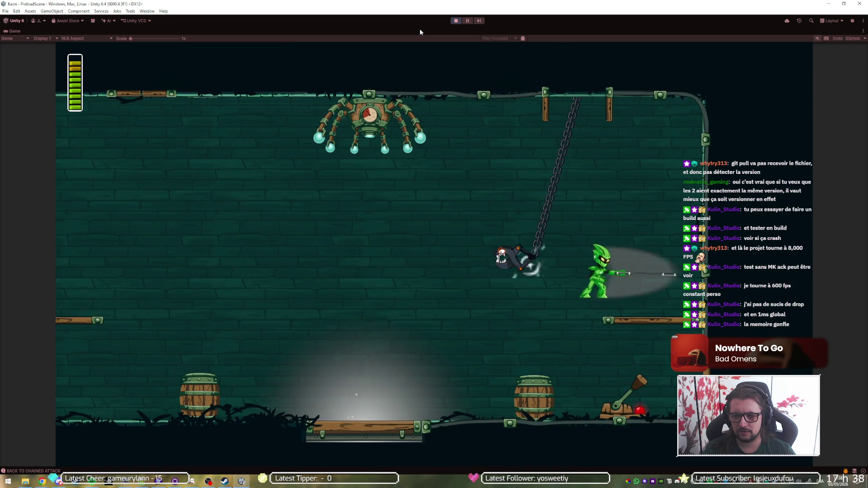
key(Left)
key(Right)
key(space)
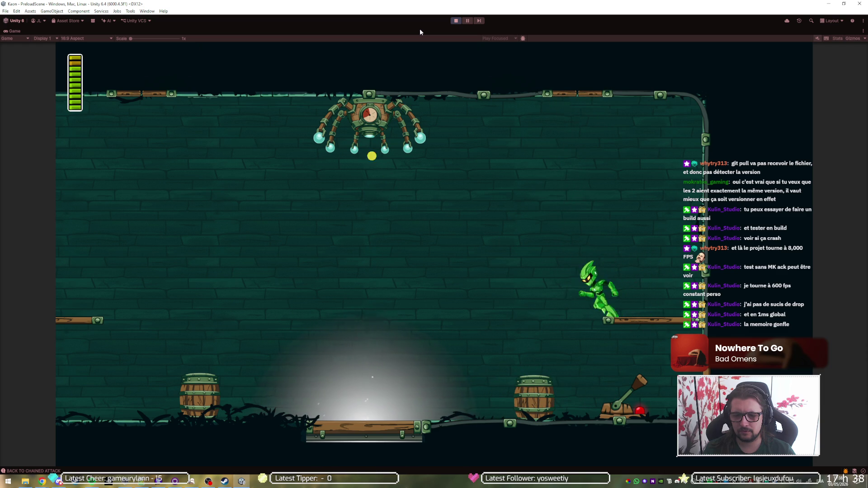
key(Left)
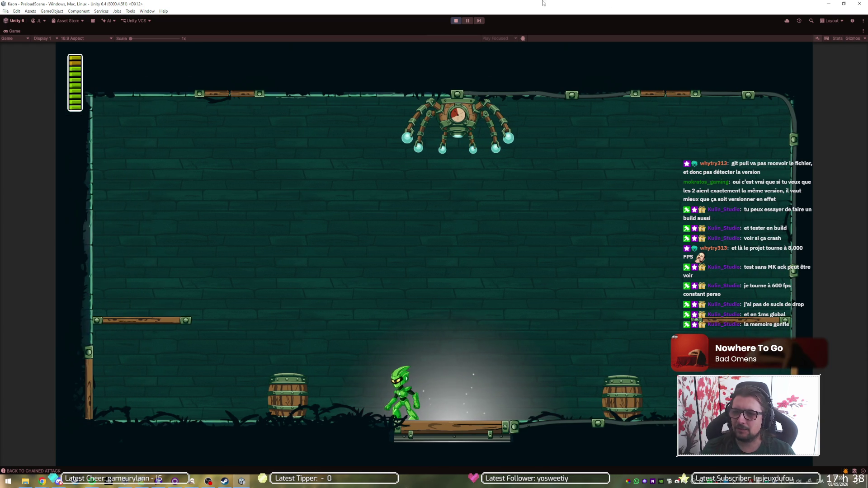
click(837, 38)
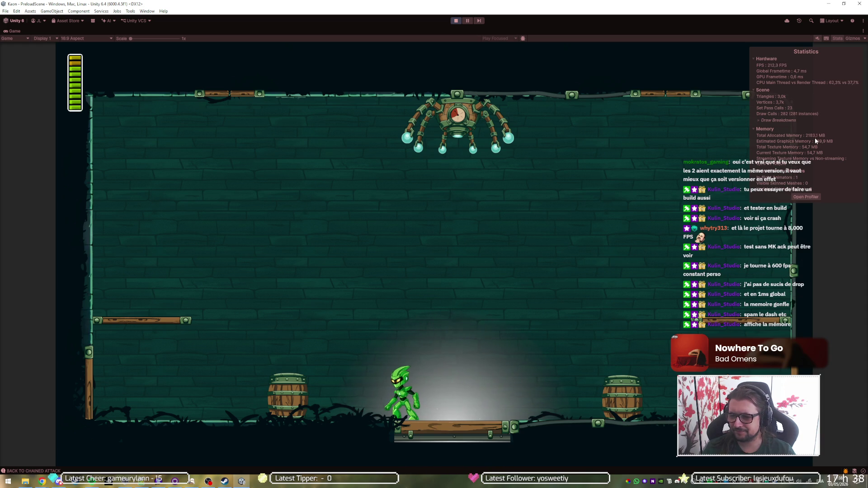
- Play the Kaon room with stats displayed, jumping between the left and right platforms
key(Left)
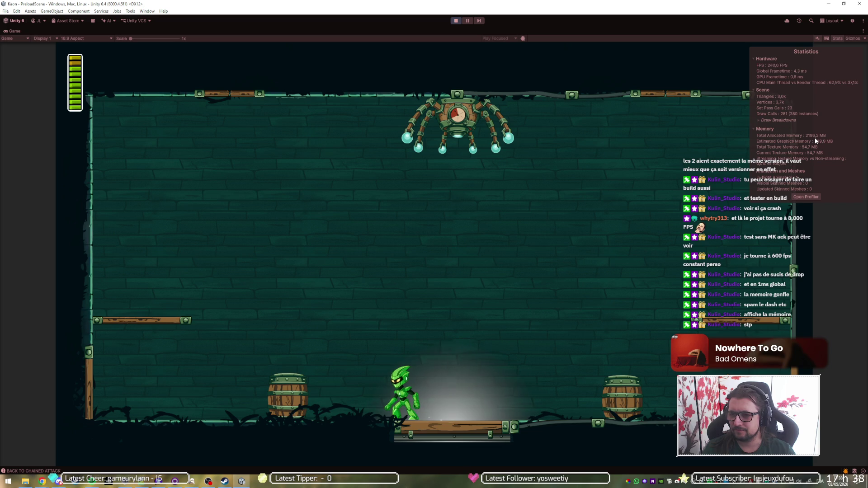
key(space)
key(Right)
key(space)
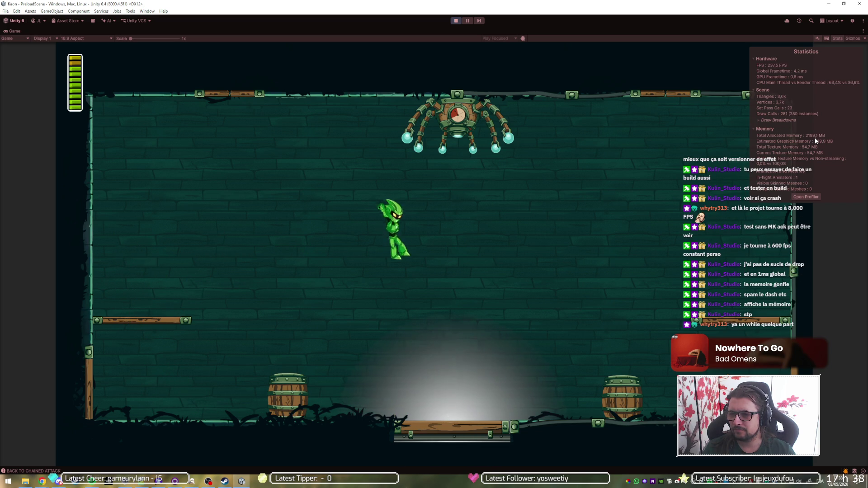
key(space)
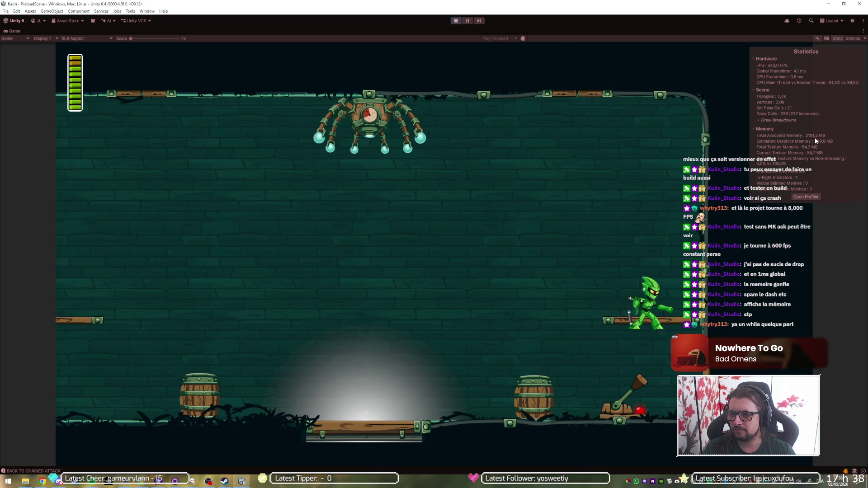
key(Left)
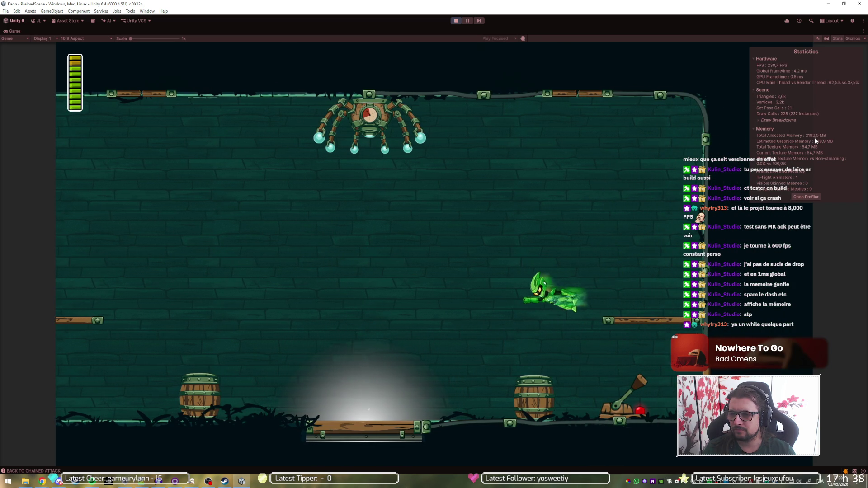
key(space)
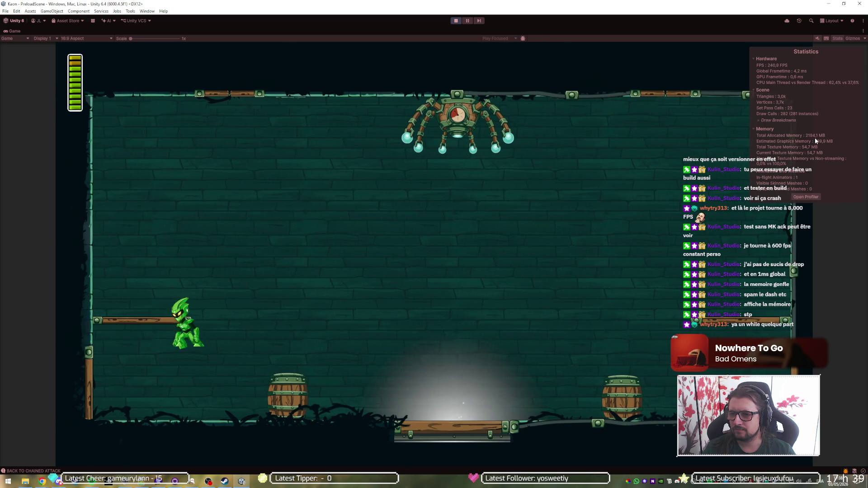
key(space)
key(Right)
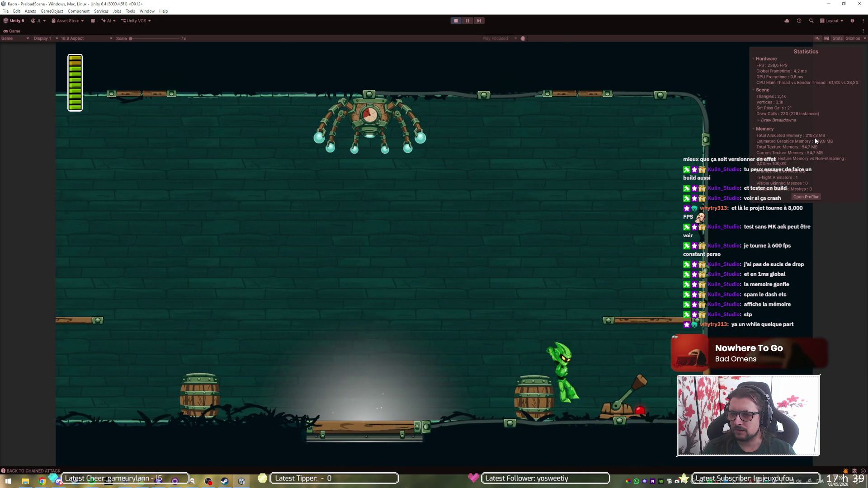
key(space)
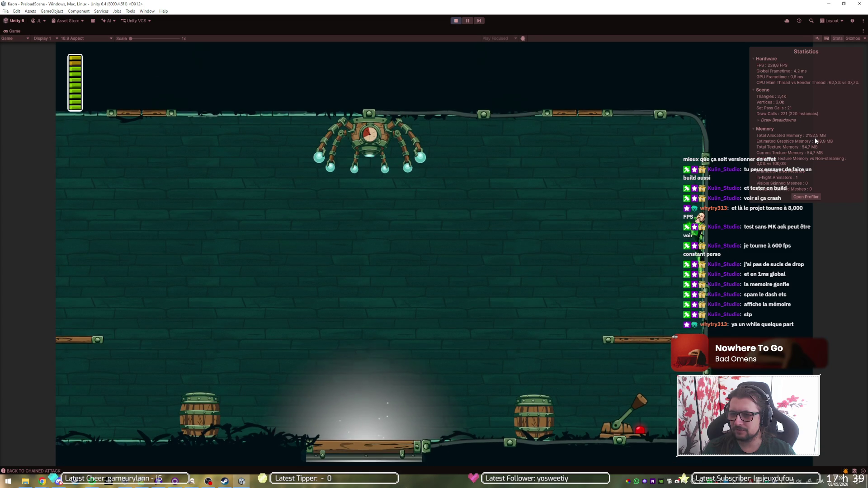
- Jump across the barrels toward the boss and land on the right-side ledge
key(Left)
key(Left)
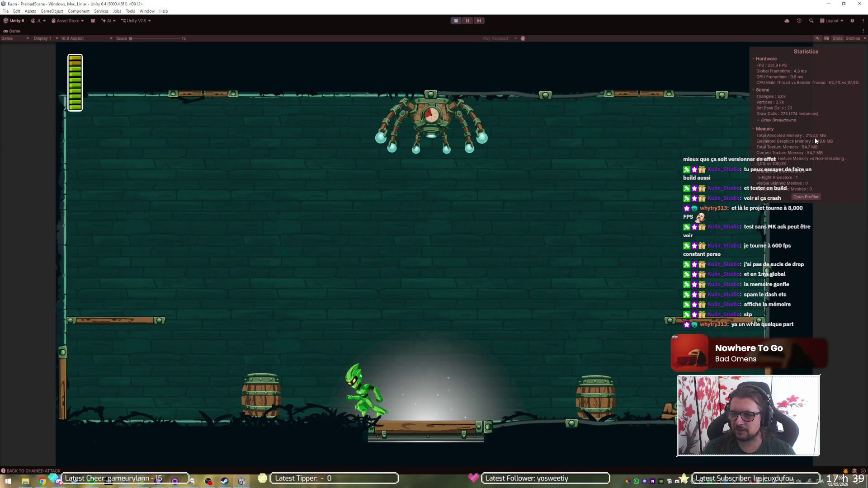
key(space)
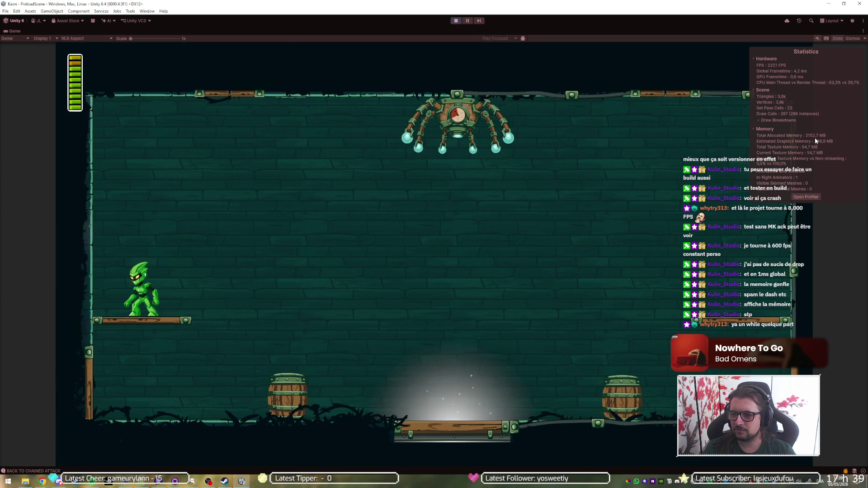
key(space)
key(Right)
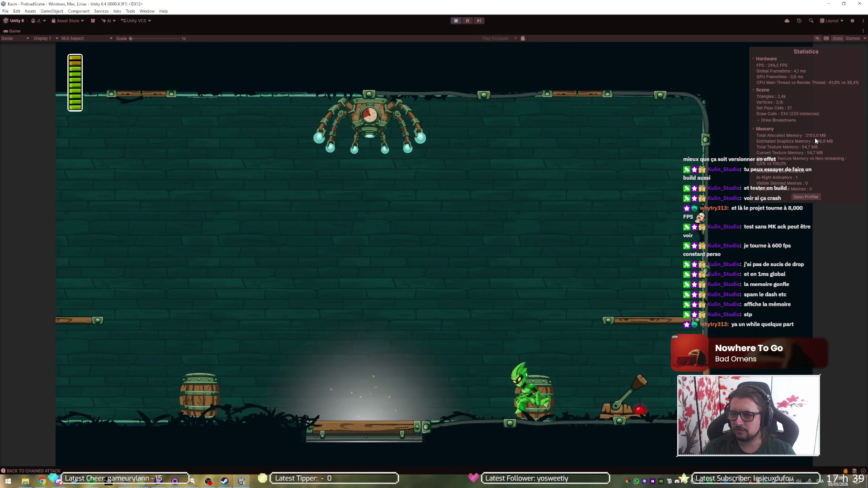
key(Left)
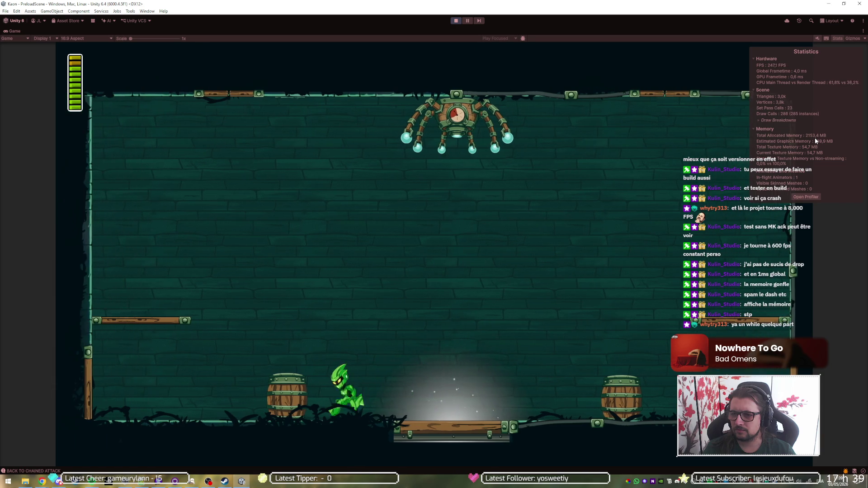
key(Left)
key(space)
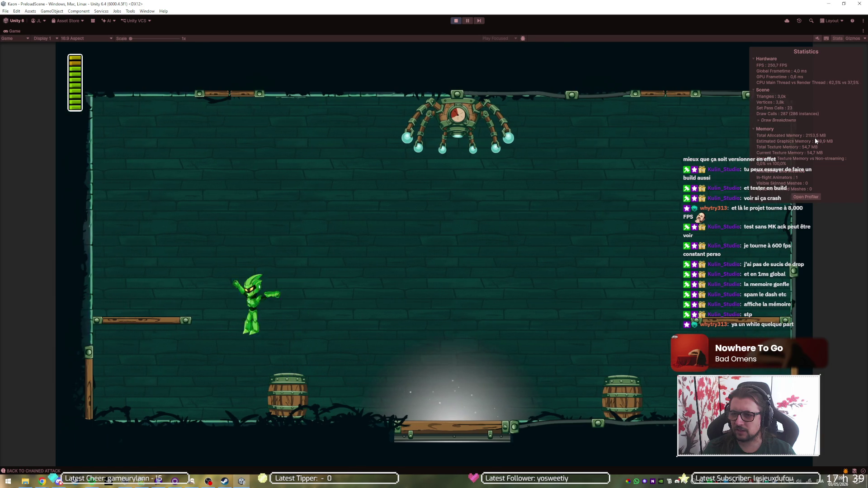
key(space)
key(Right)
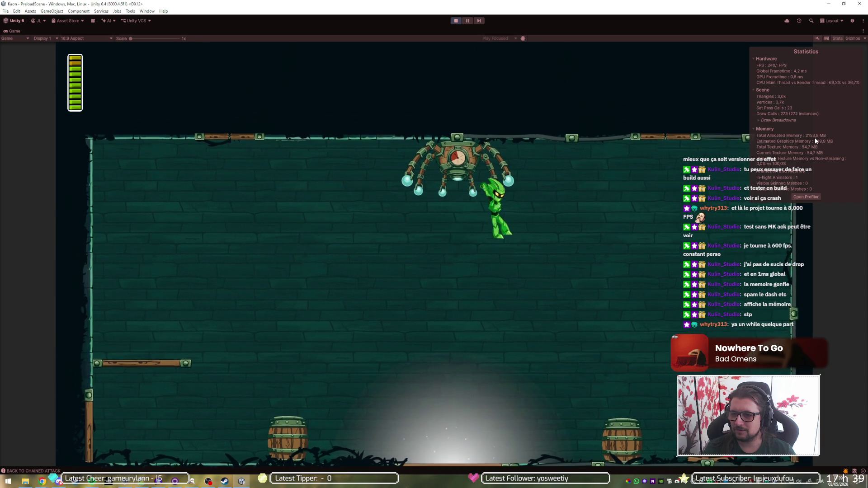
key(Right)
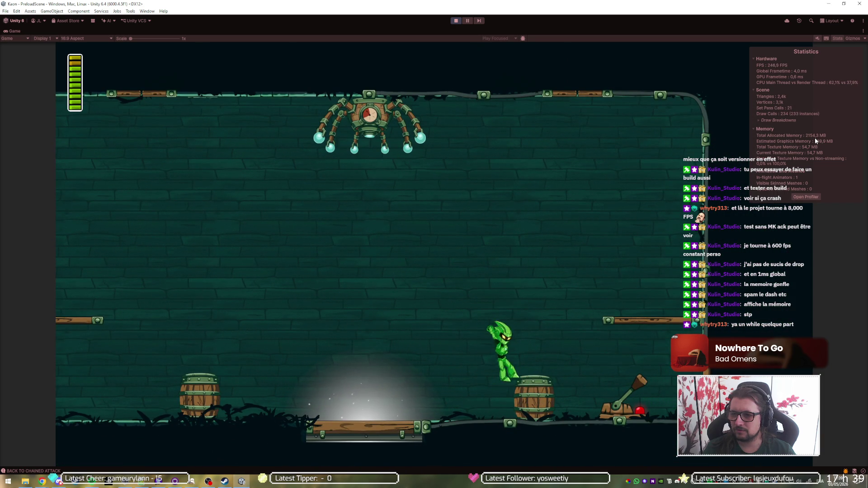
key(Right)
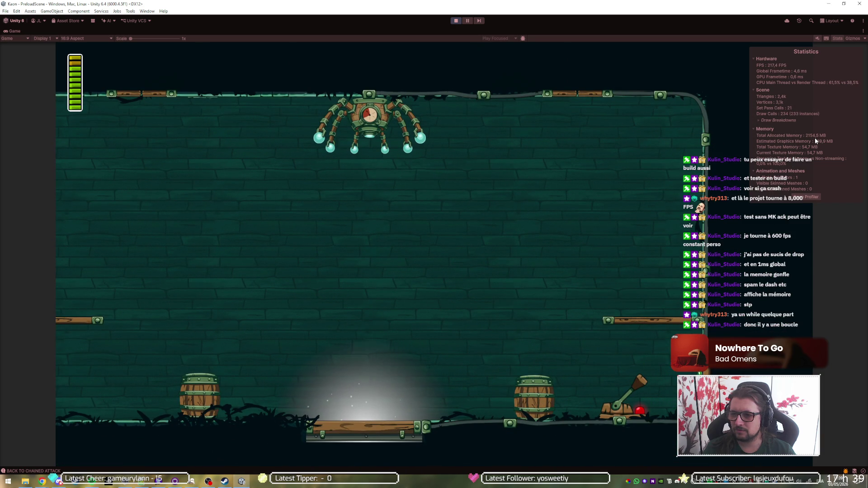
key(space)
key(Left)
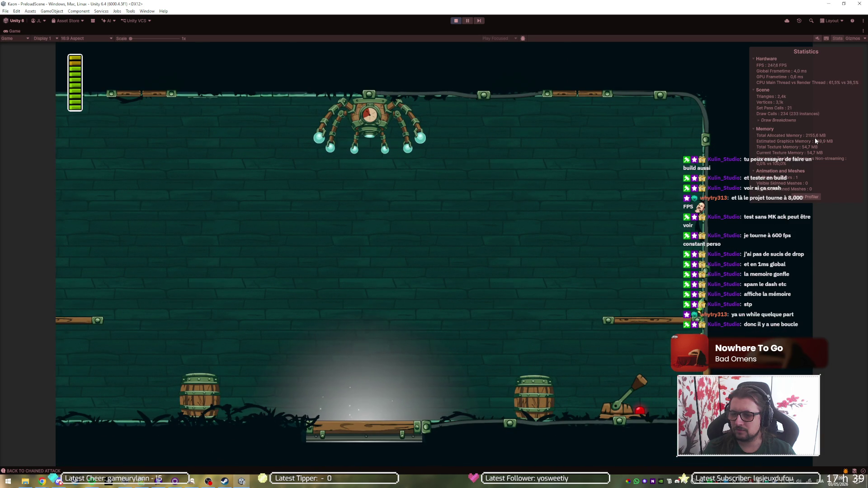
key(space)
key(Right)
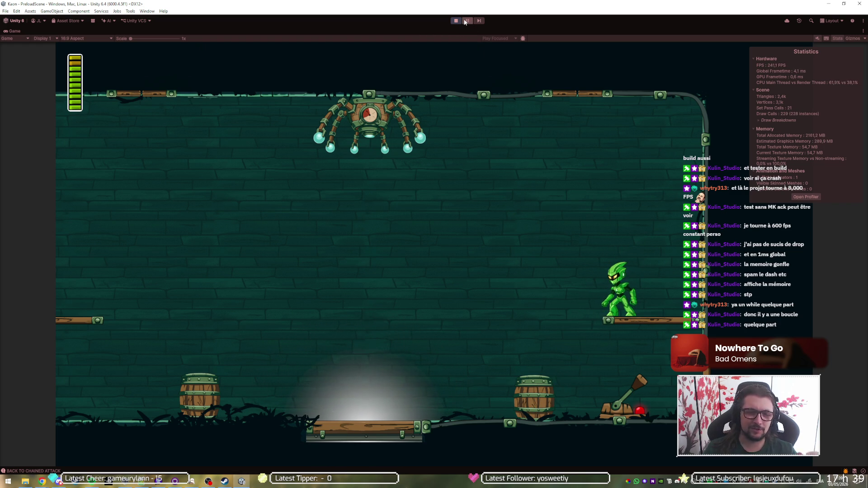
click(147, 11)
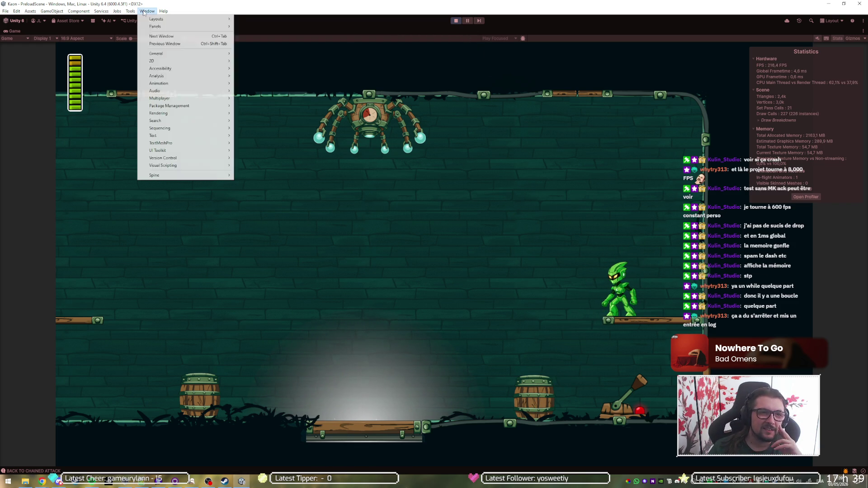
- Open the Profiler from Window > Analysis to record the running game's CPU usage
mouse_move(168, 57)
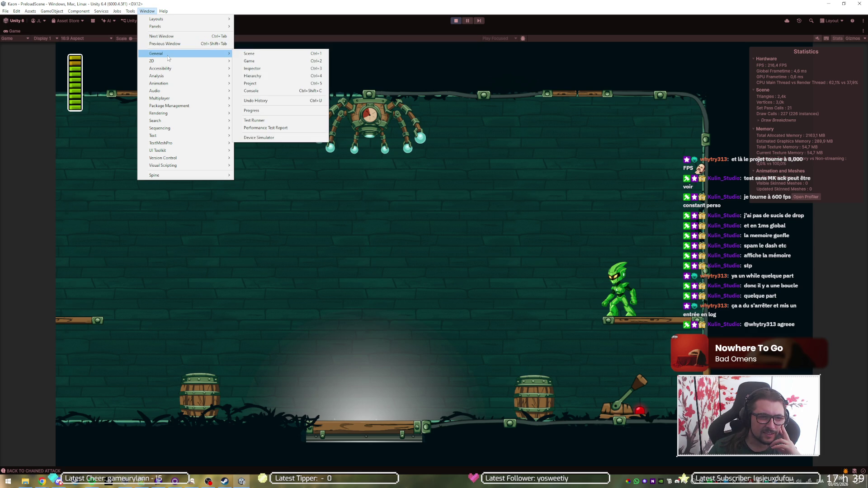
mouse_move(176, 77)
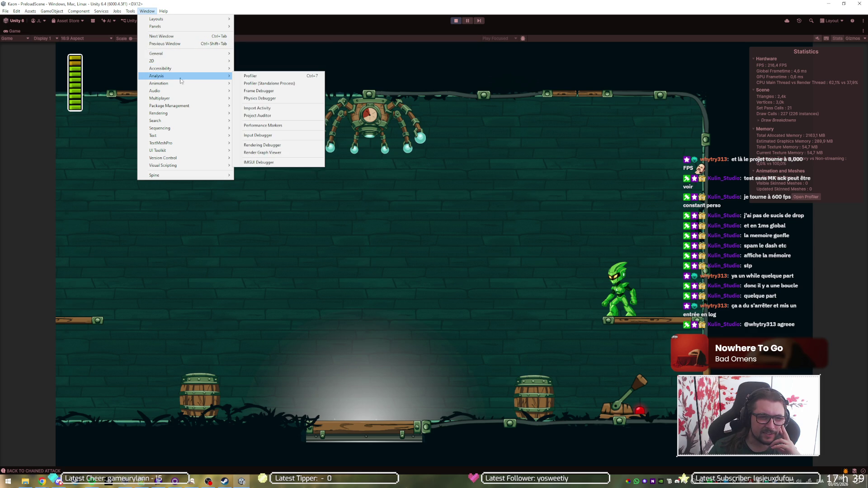
click(257, 77)
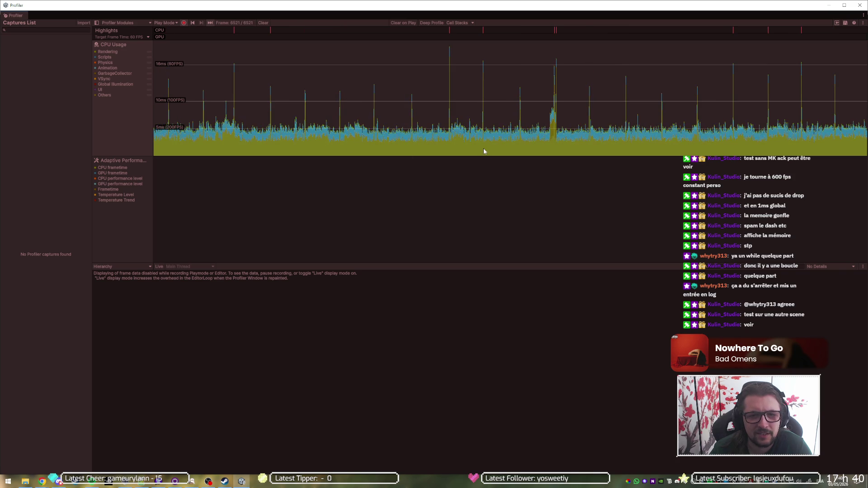
- Select frame 5644 in the CPU graph and expand PlayerLoop and UpdateScene timings
click(454, 139)
drag(454, 140, 465, 143)
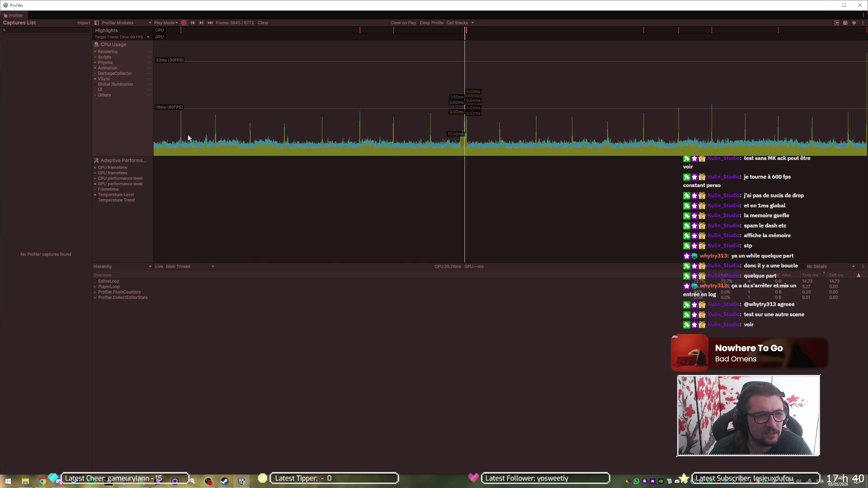
click(95, 288)
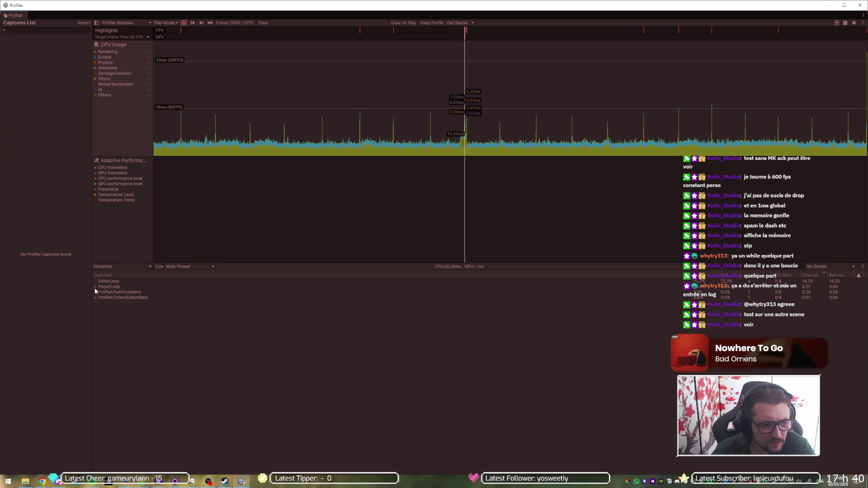
click(100, 294)
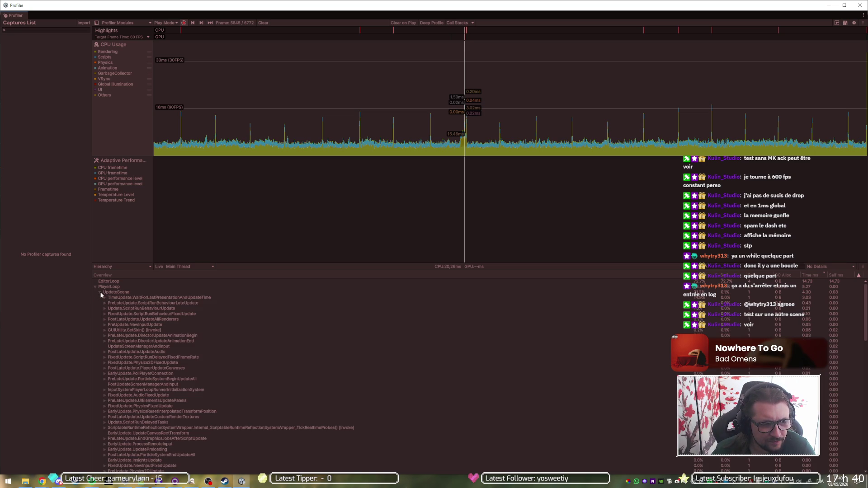
scroll(167, 330, down, 15)
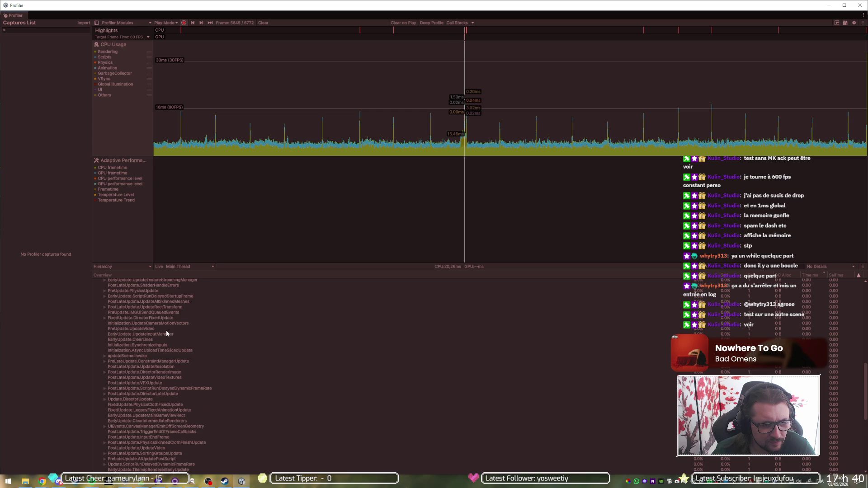
scroll(167, 333, up, 10)
scroll(390, 385, up, 10)
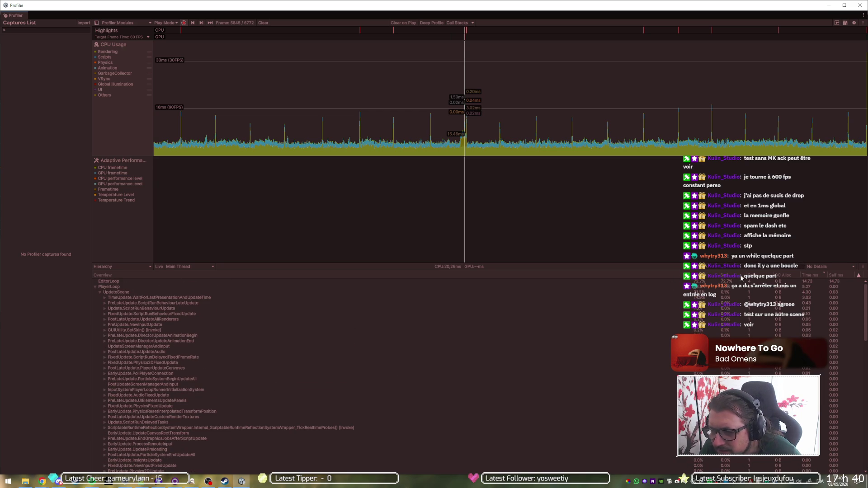
click(96, 287)
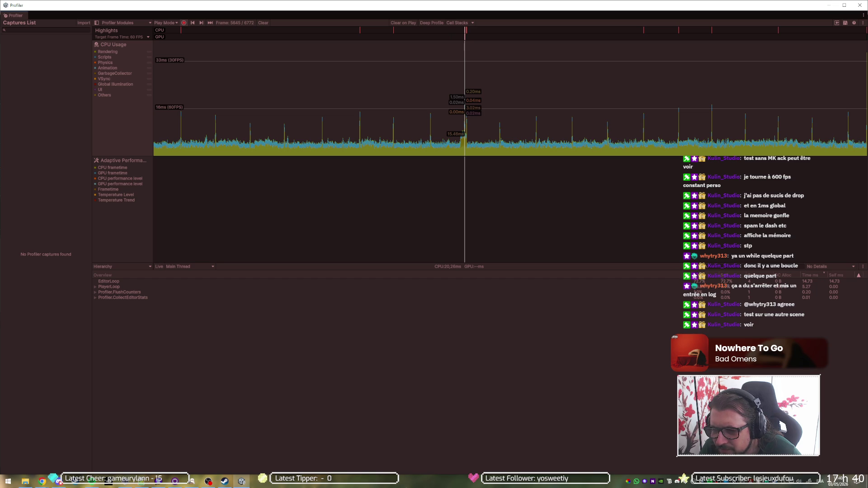
- Narrow and re-widen the function-name column, then close the Profiler
mouse_move(694, 276)
mouse_down()
mouse_move(470, 269)
mouse_move(490, 268)
mouse_up()
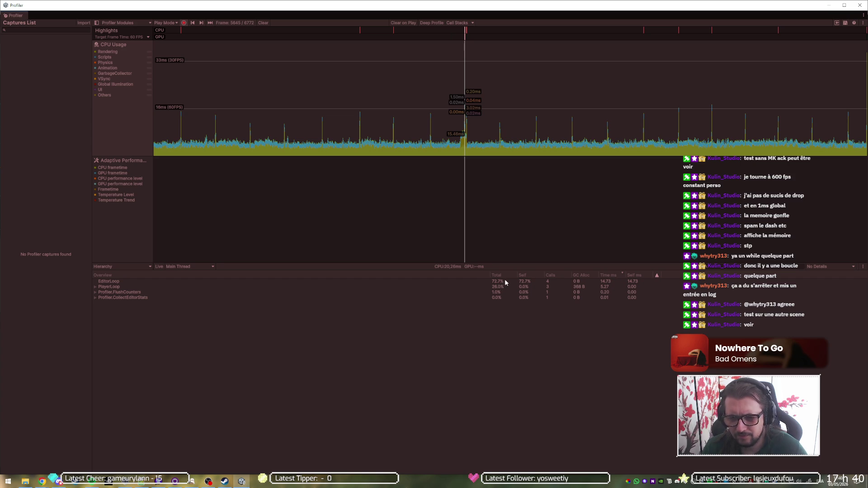
mouse_move(489, 277)
mouse_down()
mouse_move(679, 277)
mouse_move(695, 293)
mouse_up()
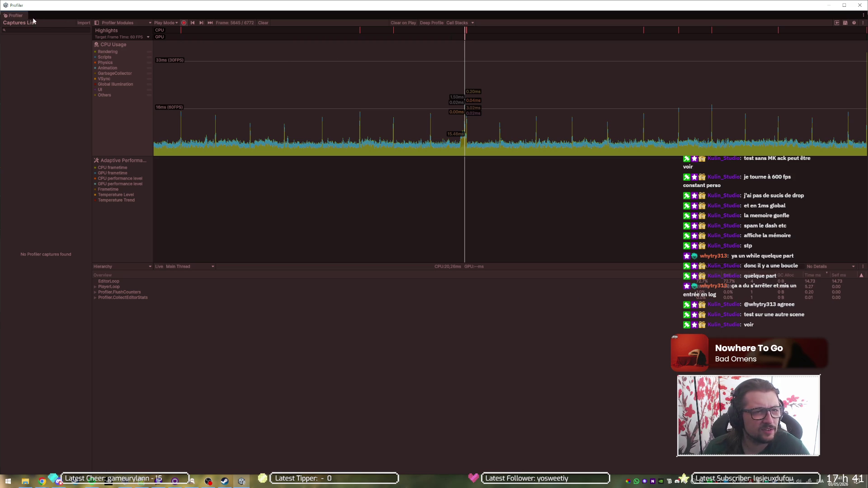
click(859, 4)
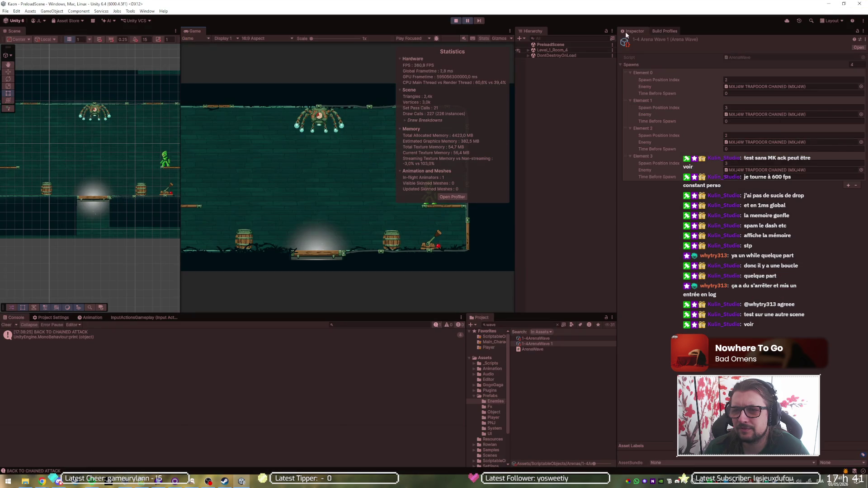
- Open the Performance Markers search from the Analysis menu, then close it
click(131, 11)
mouse_move(118, 13)
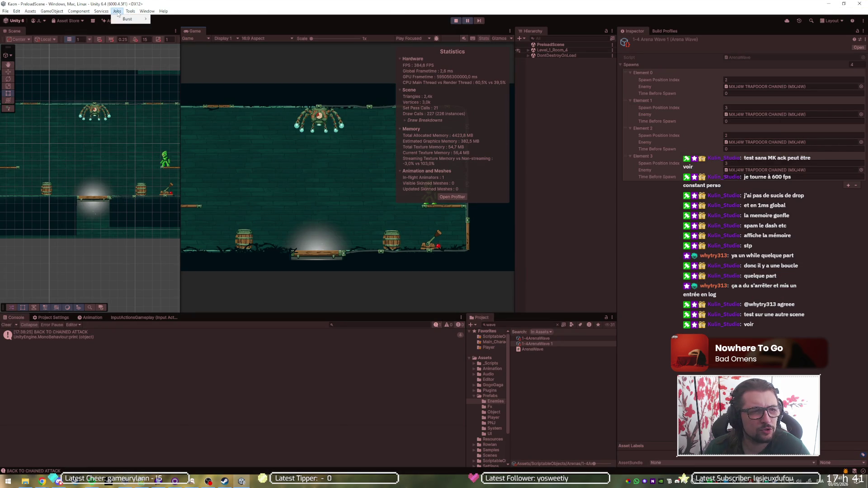
mouse_move(188, 78)
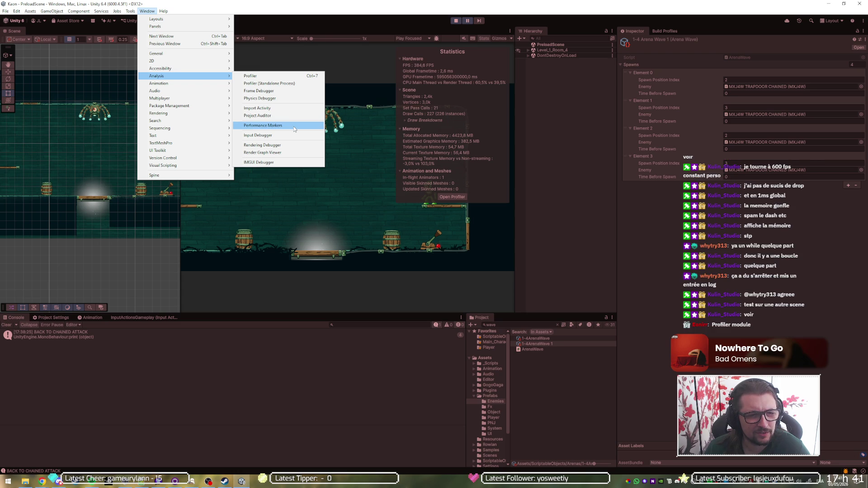
click(294, 127)
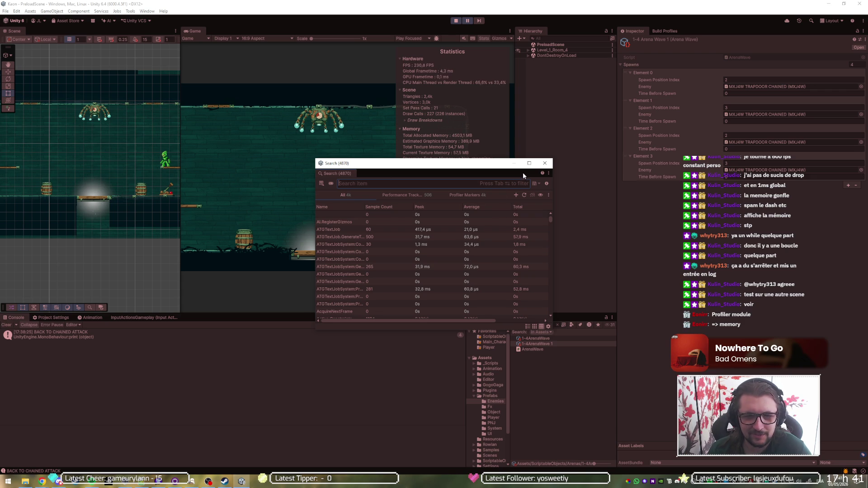
click(545, 163)
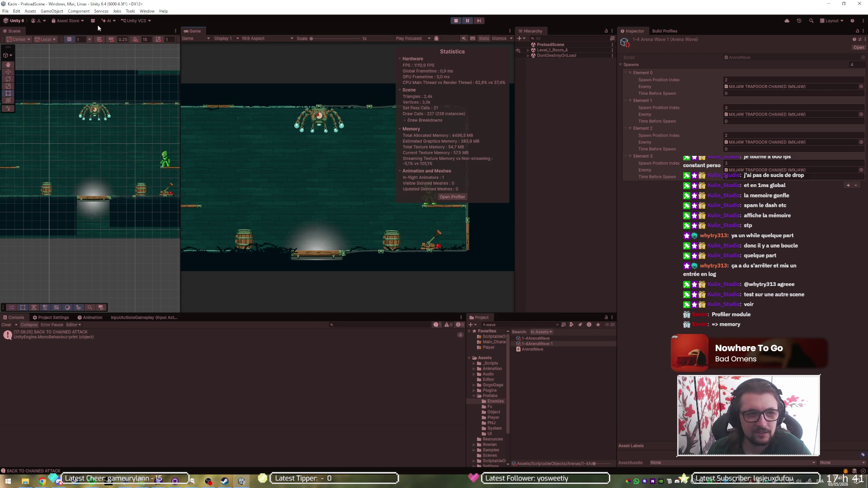
- Open the Profiler and jump to the latest recorded frame, 6772
click(147, 11)
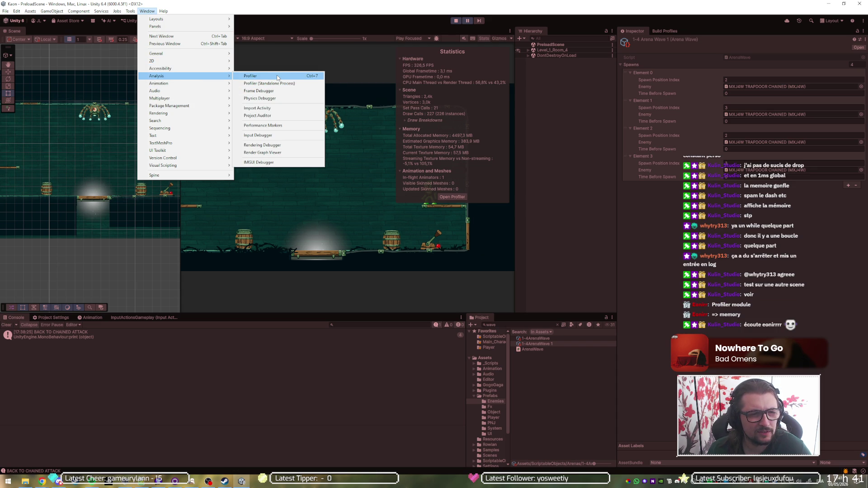
click(278, 77)
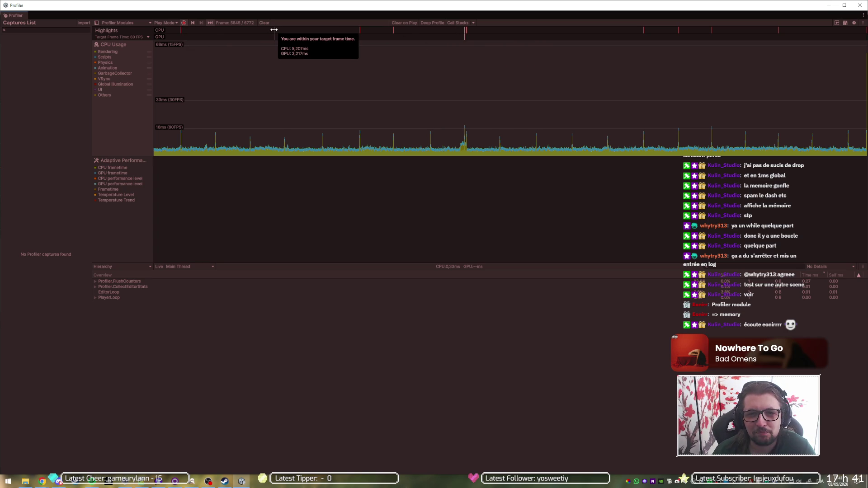
click(210, 25)
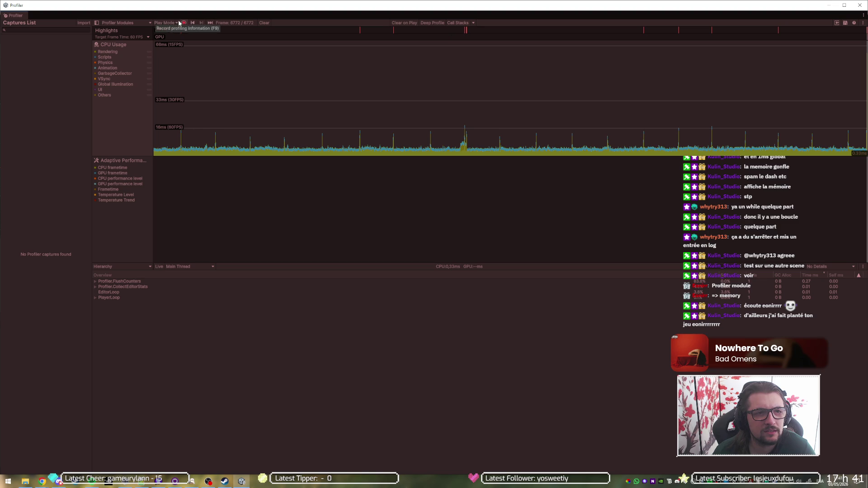
- Enable the Memory module in the Profiler Modules list
click(122, 23)
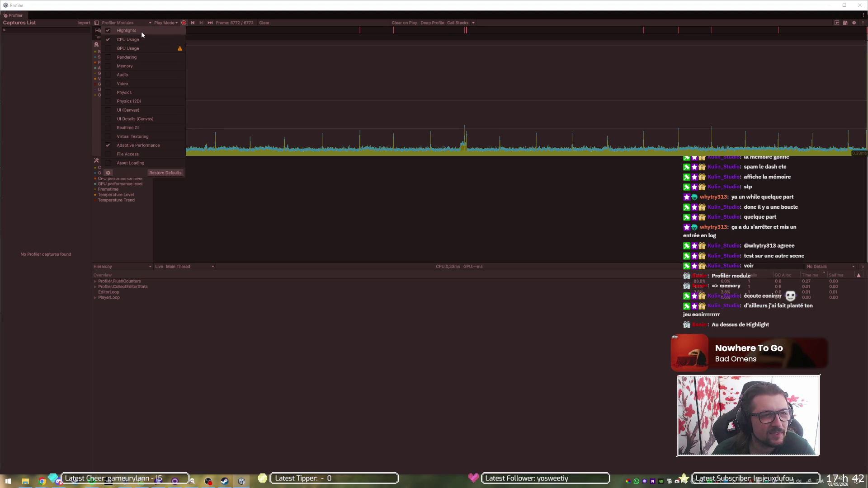
click(140, 66)
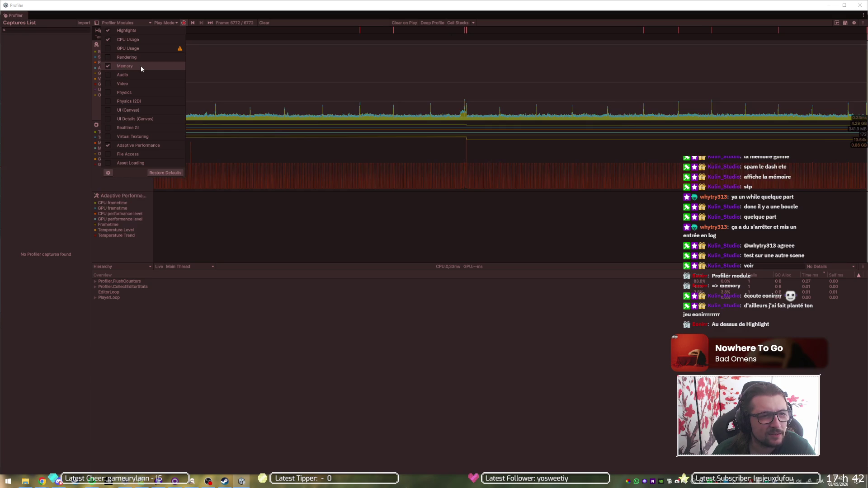
click(220, 335)
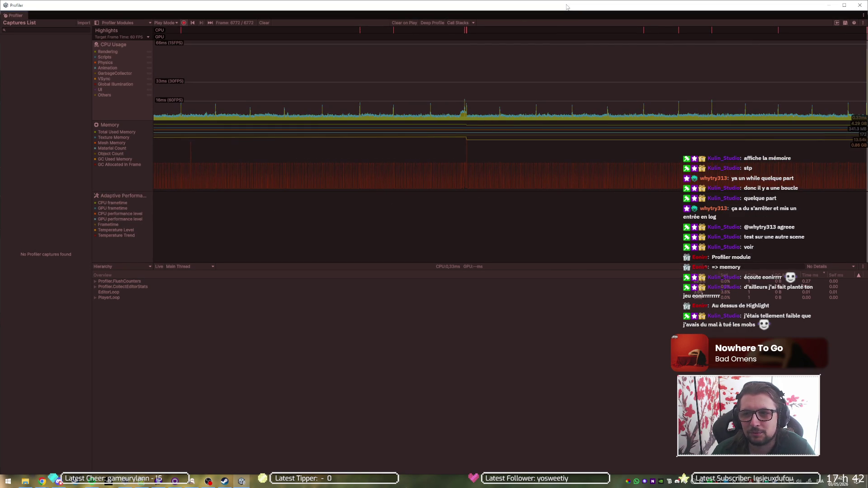
- Restore the Profiler to a smaller window, resume recording, and move it over the editor
click(844, 5)
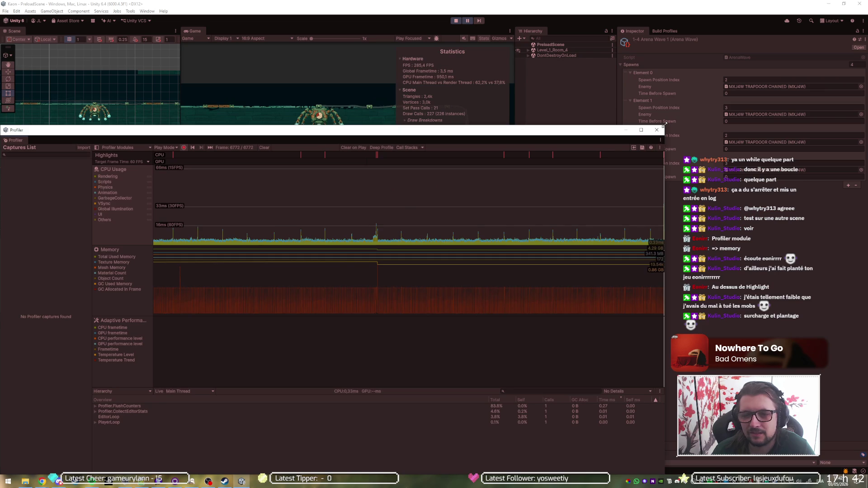
click(469, 23)
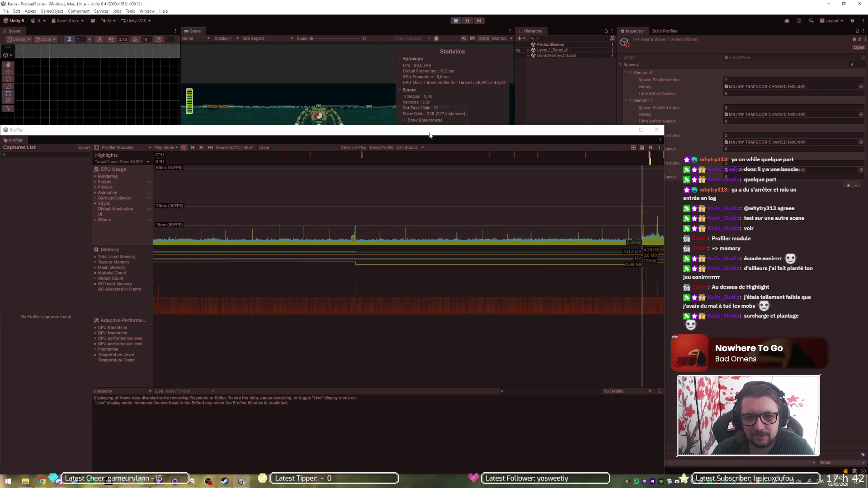
drag(430, 134, 467, 95)
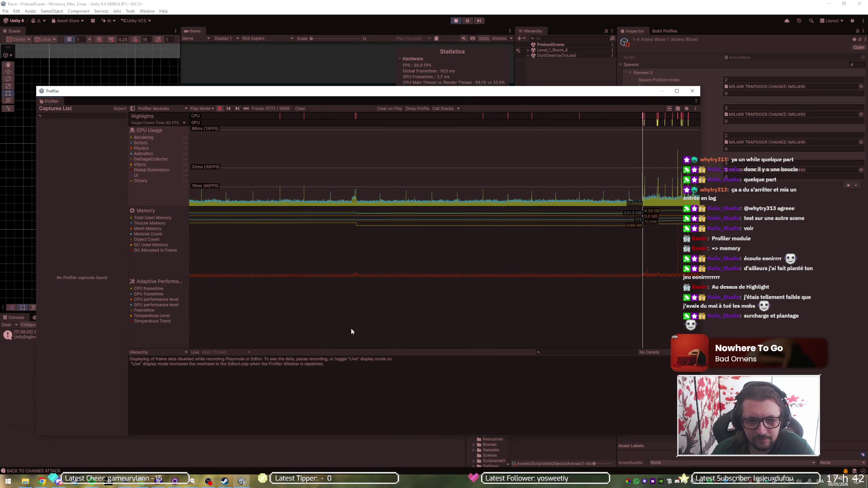
- Show the Memory and Adaptive Performance module details and lower the Profiler to uncover the game
click(162, 211)
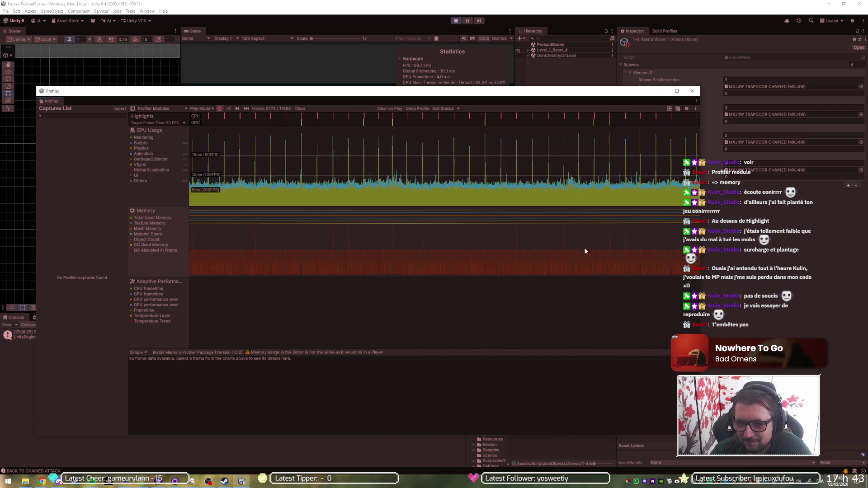
click(593, 319)
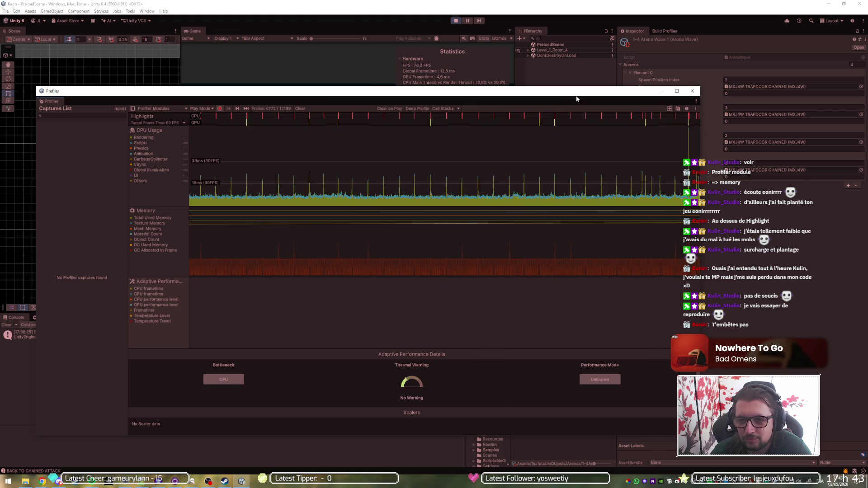
mouse_move(577, 95)
mouse_down()
mouse_move(468, 91)
mouse_move(551, 70)
mouse_move(543, 62)
mouse_up()
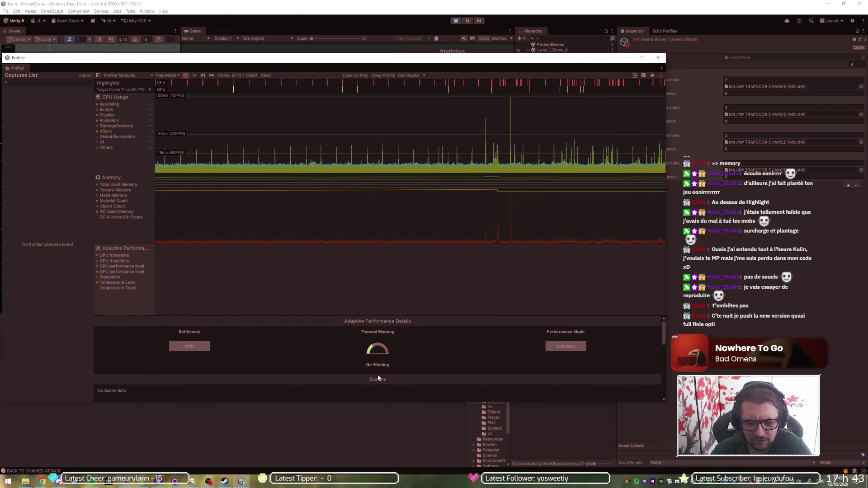
scroll(406, 366, down, 3)
scroll(406, 361, up, 2)
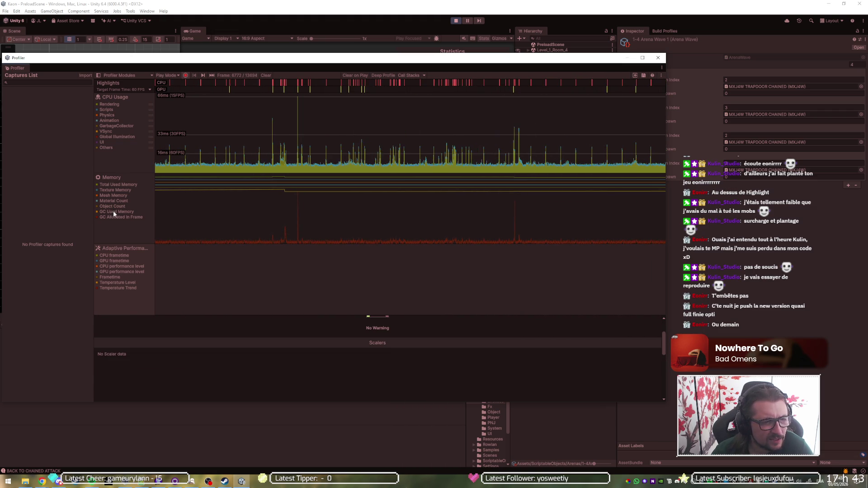
mouse_move(429, 59)
mouse_down()
mouse_move(458, 190)
mouse_move(464, 162)
mouse_move(440, 301)
mouse_move(453, 207)
mouse_up()
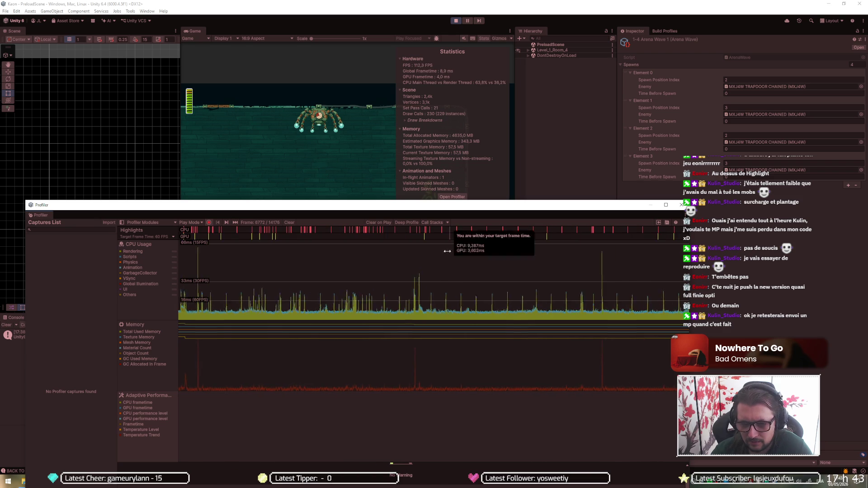
- Select frame 14347 to see 6.34 GB committed and 4.53 GB tracked memory
click(368, 378)
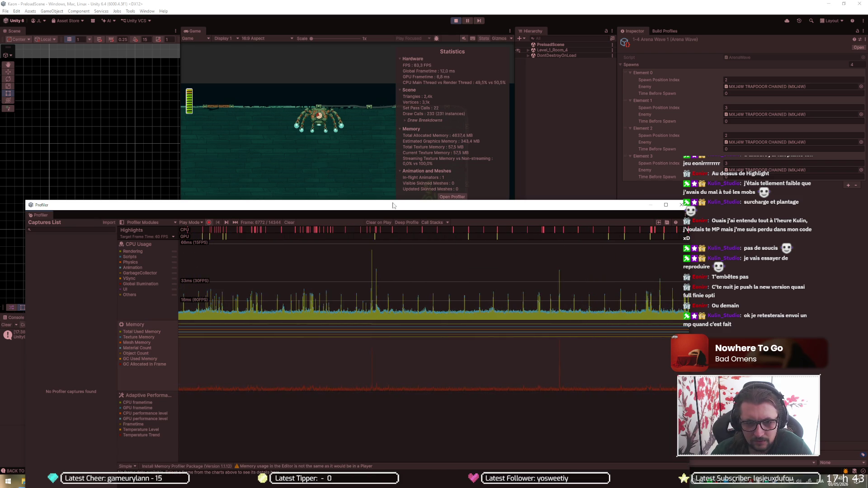
drag(398, 206, 421, 128)
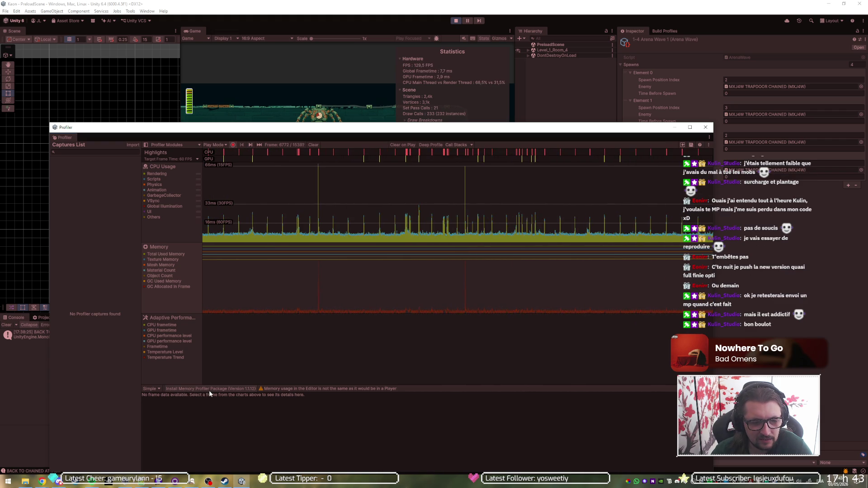
click(401, 286)
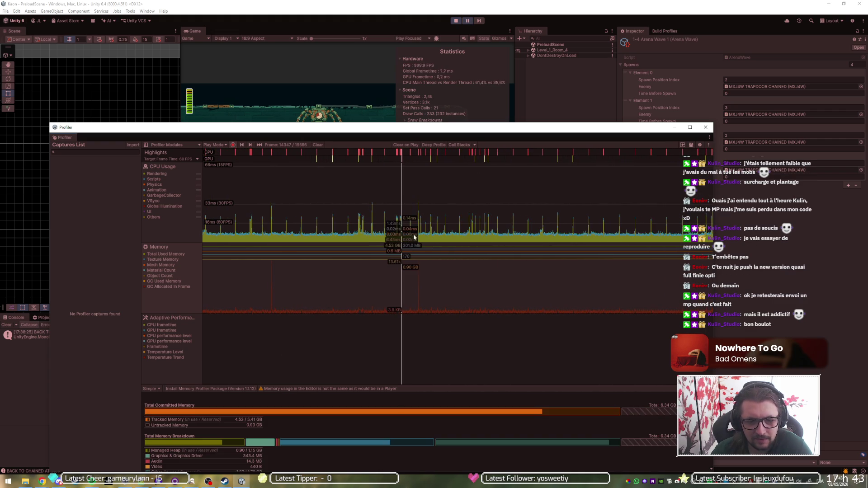
- Scrub to later frames, scroll the Memory details to Objects stats, and resume profiling
mouse_move(418, 302)
mouse_down()
mouse_move(601, 302)
mouse_move(581, 315)
mouse_move(244, 306)
mouse_move(321, 300)
mouse_move(758, 315)
mouse_move(156, 299)
mouse_move(685, 296)
mouse_move(554, 293)
mouse_up()
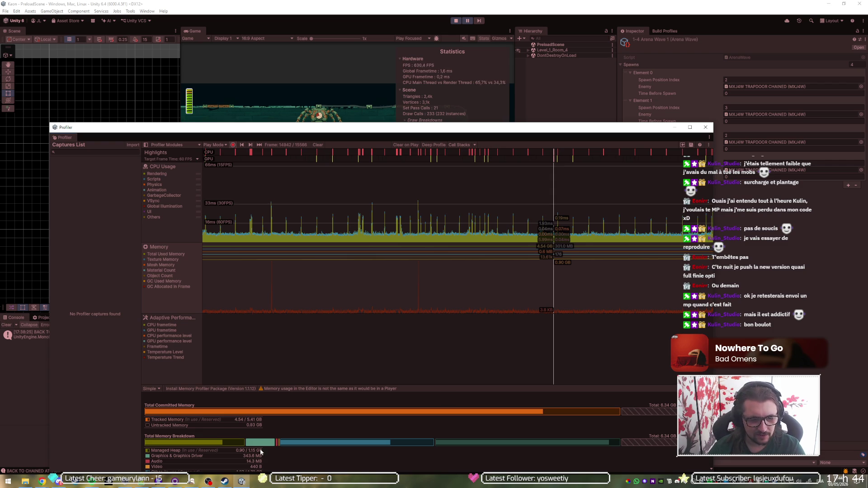
scroll(246, 441, down, 2)
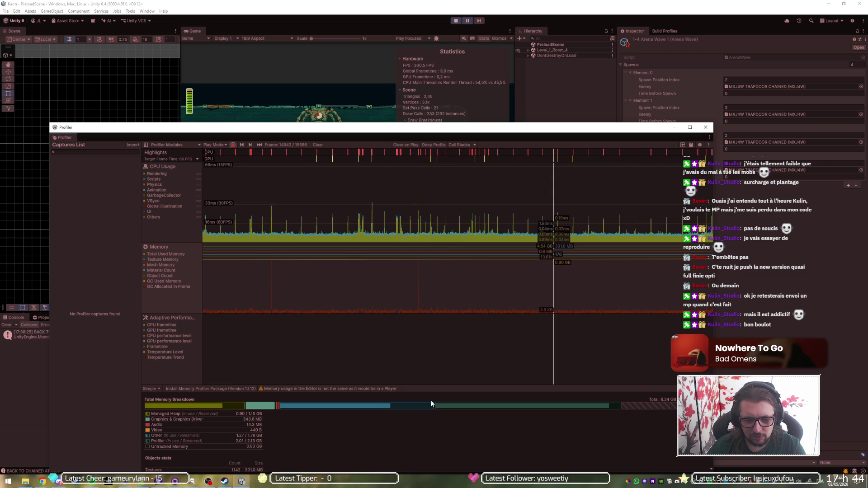
click(466, 22)
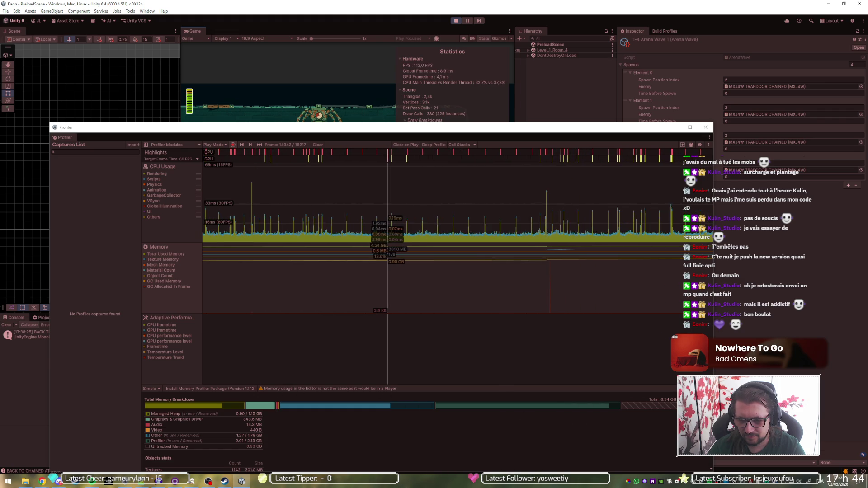
scroll(290, 429, down, 2)
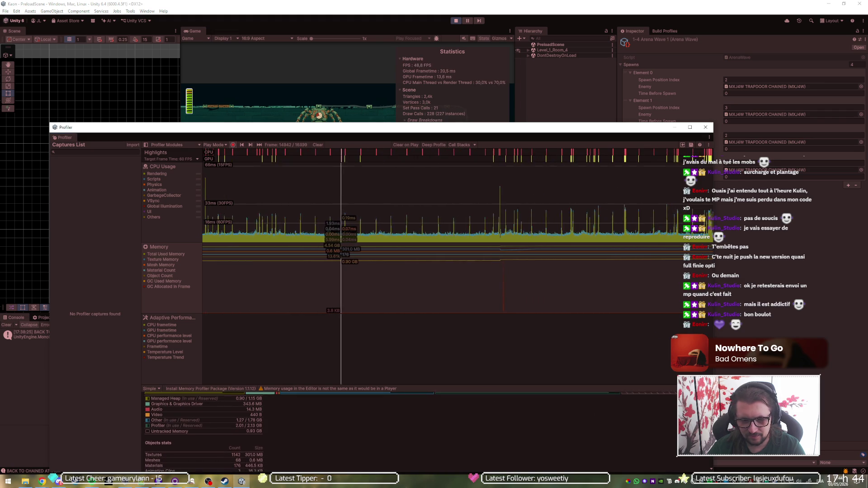
- Move the Profiler window to uncover the game, then close the Profiler
drag(566, 129, 585, 70)
scroll(335, 383, down, 1)
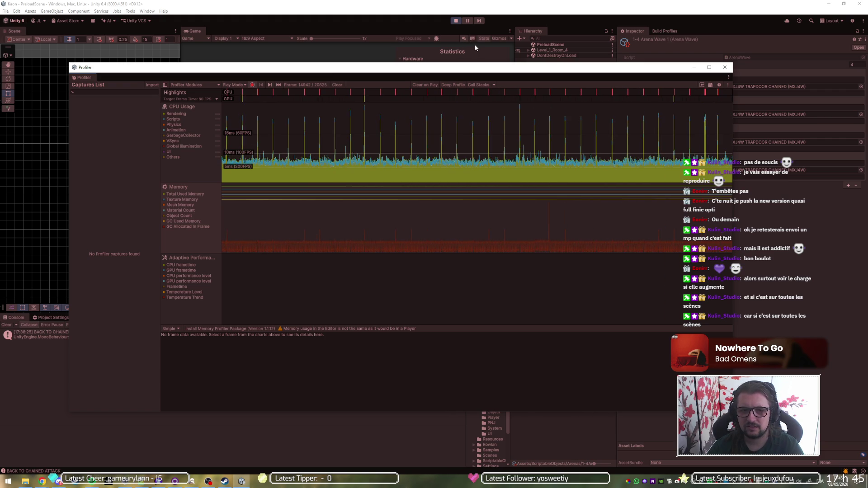
click(499, 3)
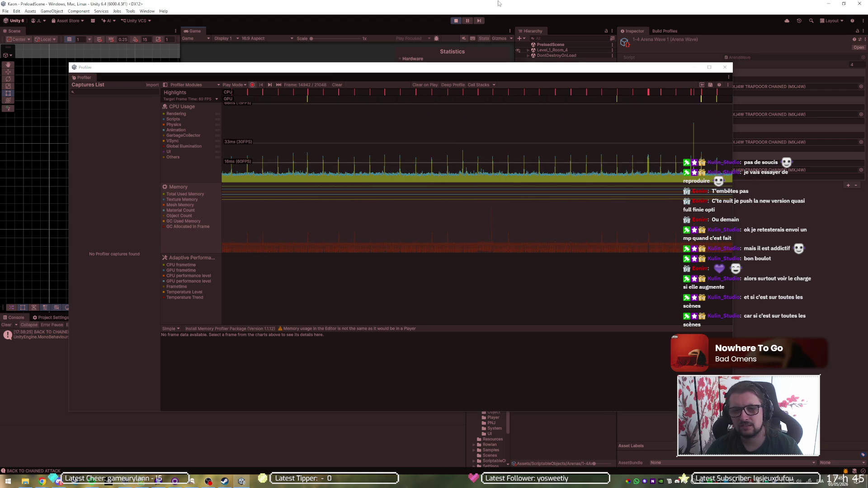
drag(494, 70, 633, 131)
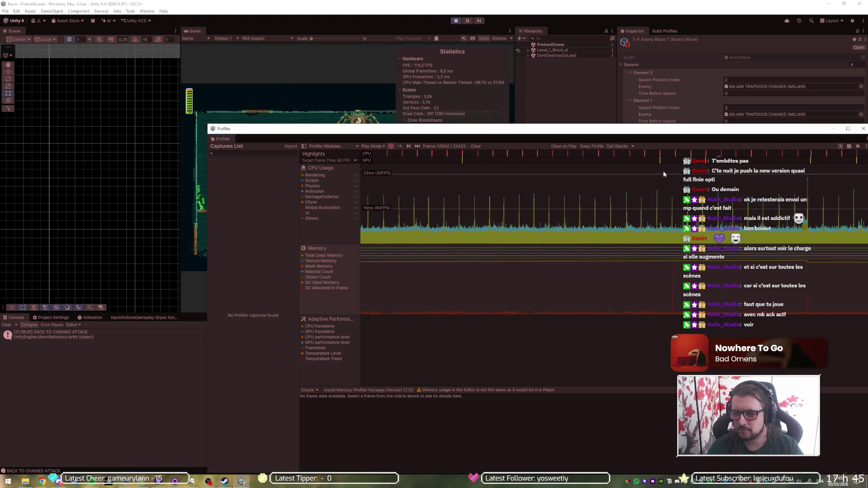
click(864, 129)
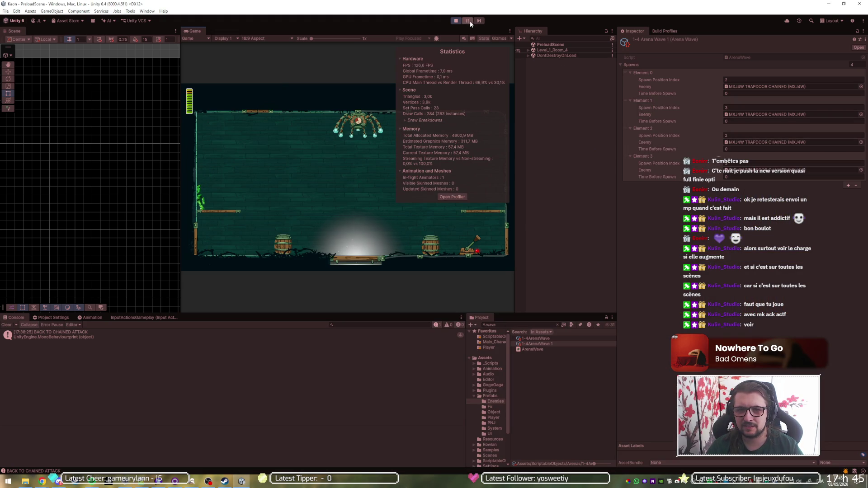
- Restart play mode and open the Profiler, narrowed so the game stays visible
click(455, 20)
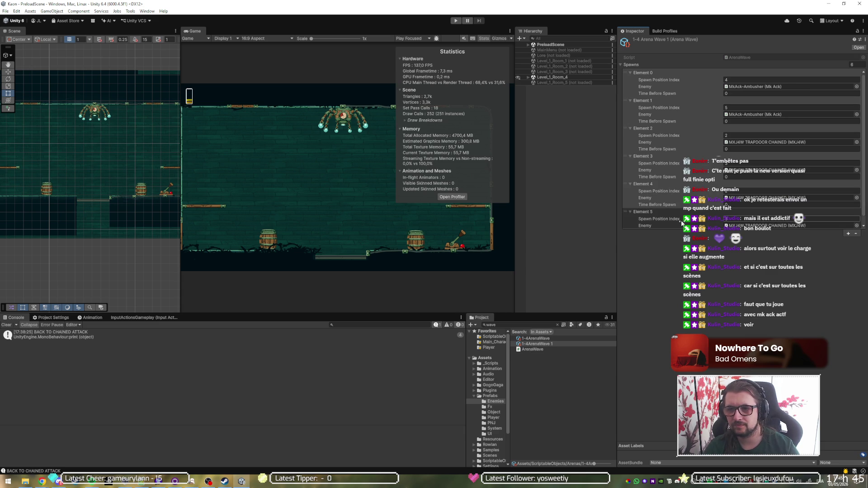
click(455, 20)
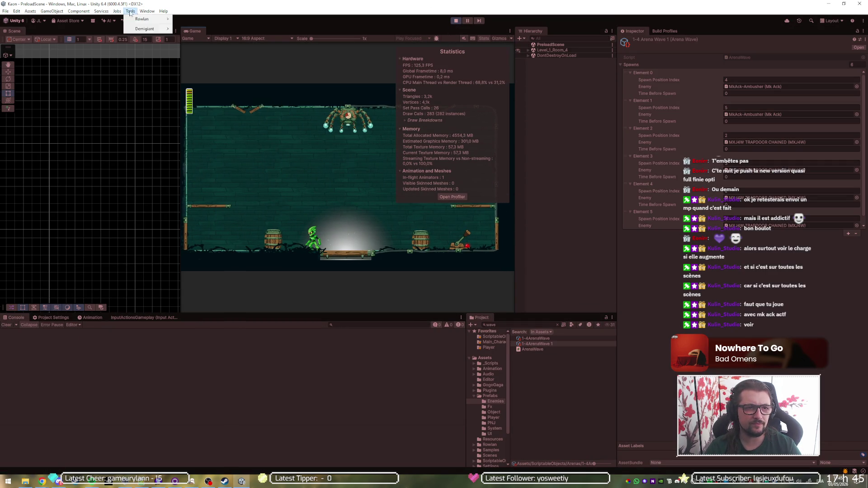
click(147, 11)
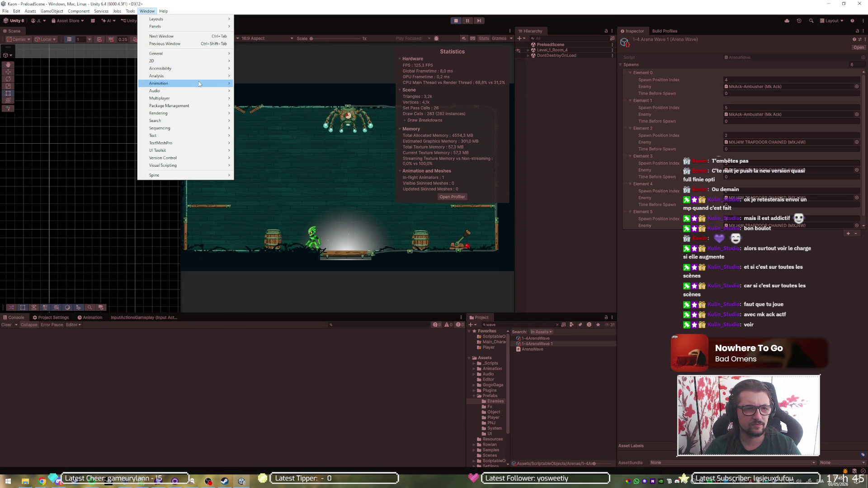
mouse_move(204, 77)
click(299, 76)
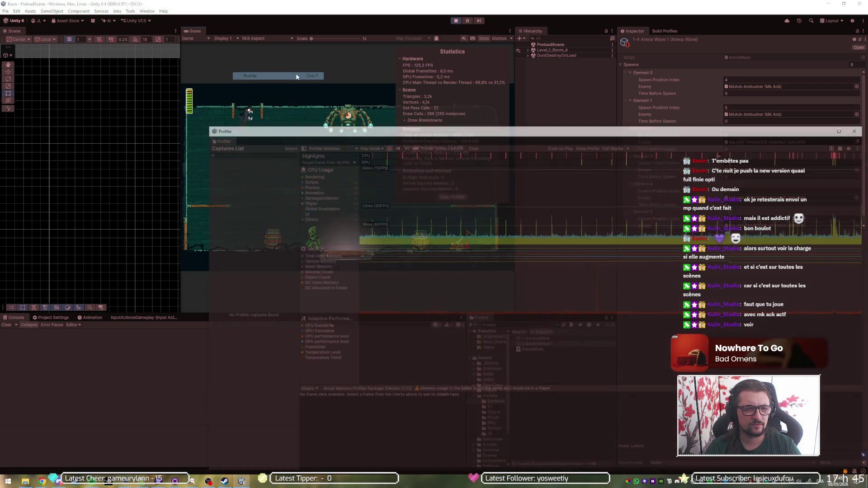
mouse_move(406, 134)
mouse_down()
mouse_move(163, 74)
mouse_move(277, 135)
mouse_move(396, 127)
mouse_move(390, 100)
mouse_up()
mouse_move(185, 180)
mouse_down()
mouse_move(534, 176)
mouse_move(518, 171)
mouse_up()
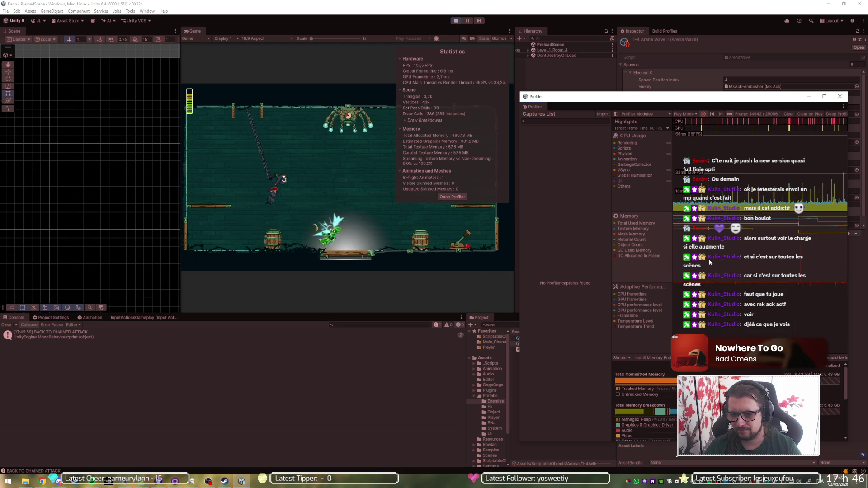
click(510, 3)
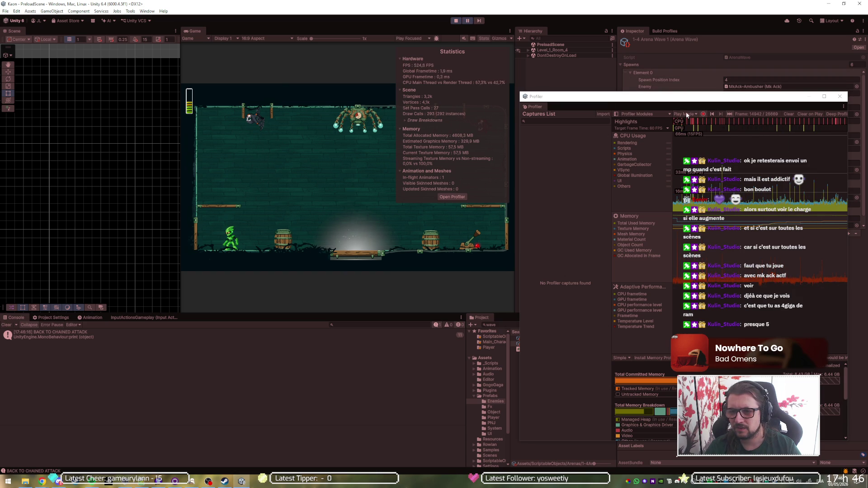
- Hide CPU Usage, Highlights and Adaptive Performance modules, leaving only Memory, and move the Profiler aside
click(633, 114)
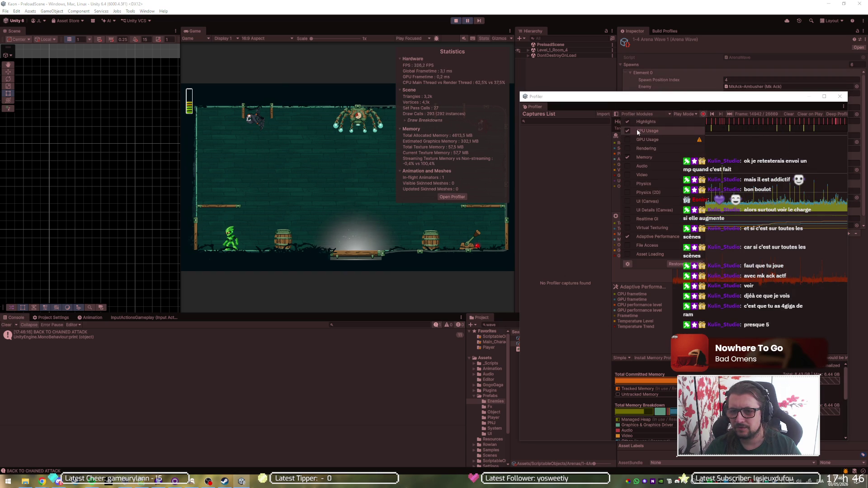
click(636, 129)
click(638, 121)
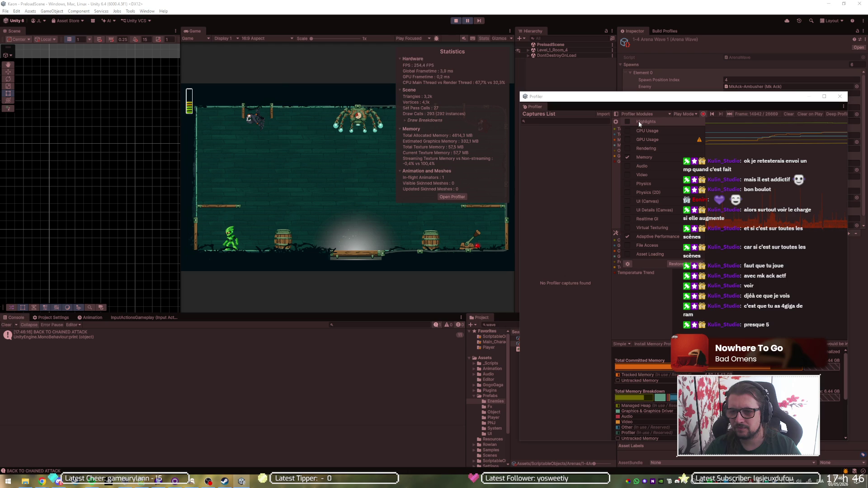
click(641, 236)
click(628, 288)
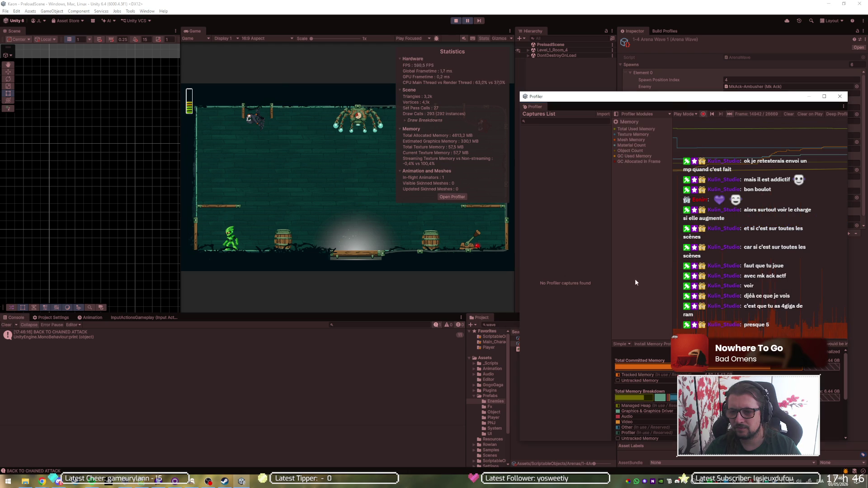
mouse_move(671, 103)
mouse_down()
mouse_move(670, 40)
mouse_move(670, 58)
mouse_up()
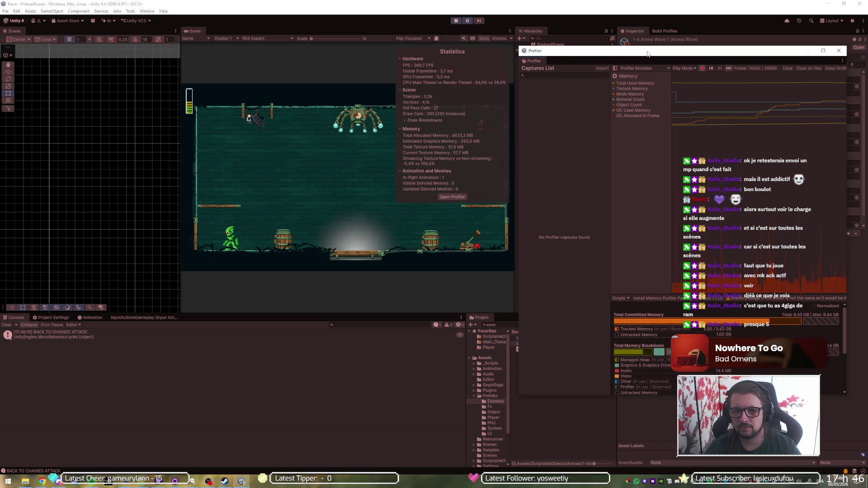
drag(645, 55, 232, 77)
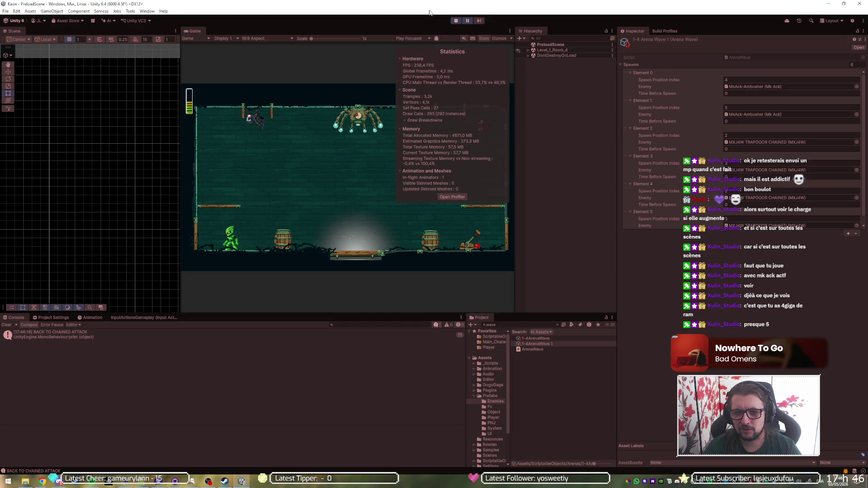
- Pause and stop the game, then load the Level_1_Room_1 scene
click(470, 20)
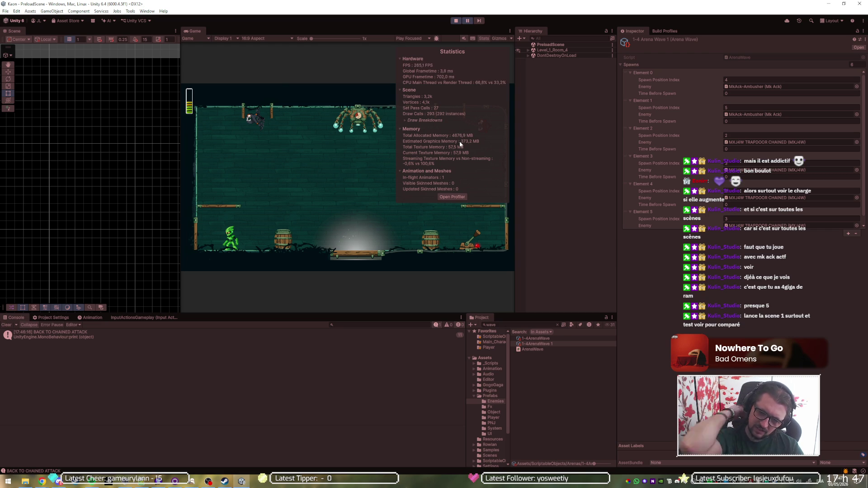
click(455, 21)
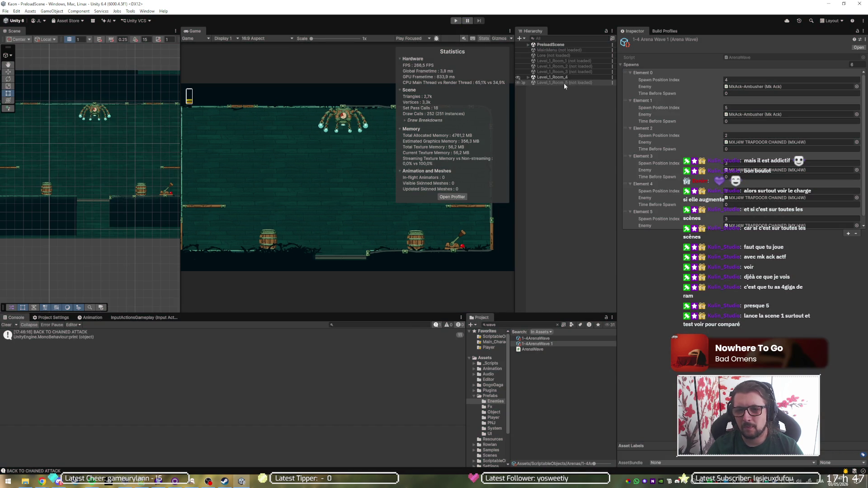
right_click(572, 61)
click(570, 64)
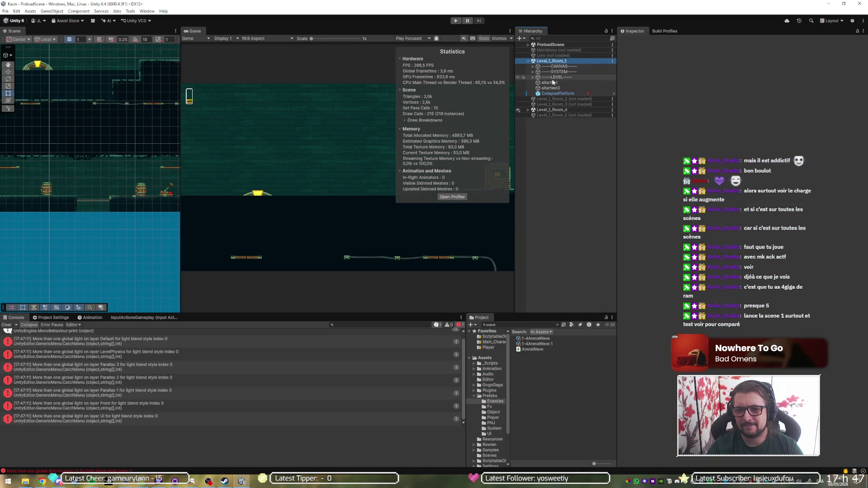
- Unload the Level_1_Room_4 scene from the Hierarchy
right_click(553, 109)
click(588, 172)
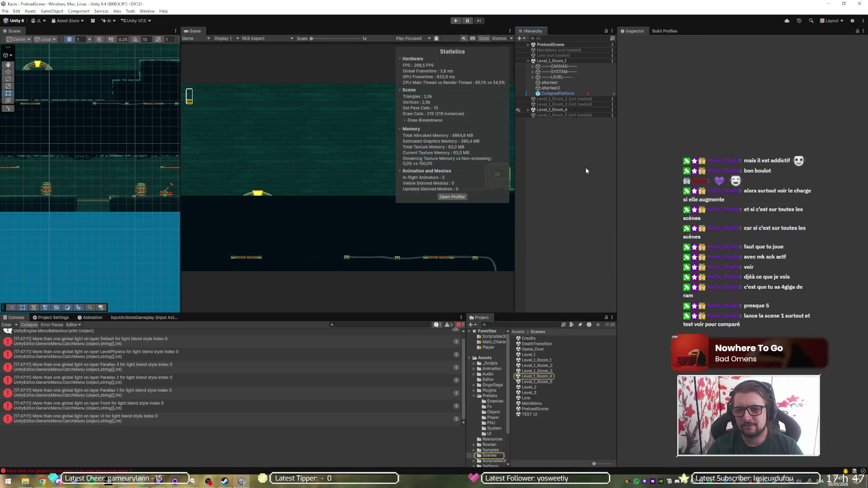
right_click(551, 61)
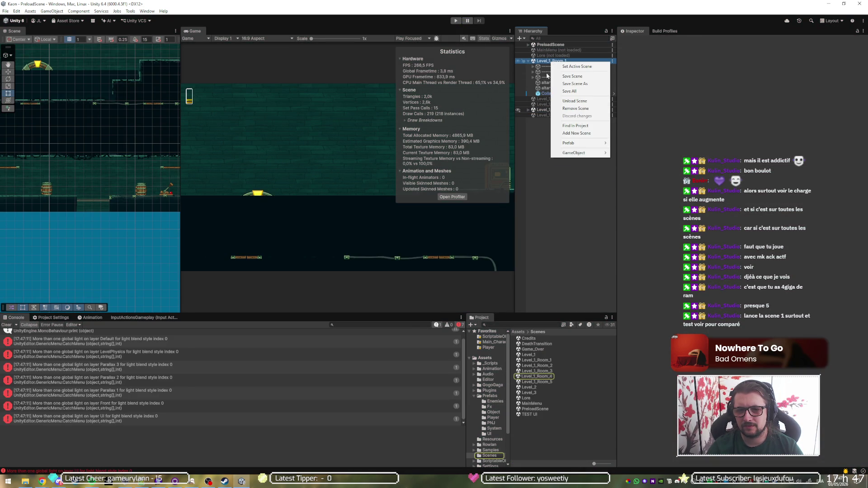
click(542, 112)
right_click(541, 113)
click(563, 150)
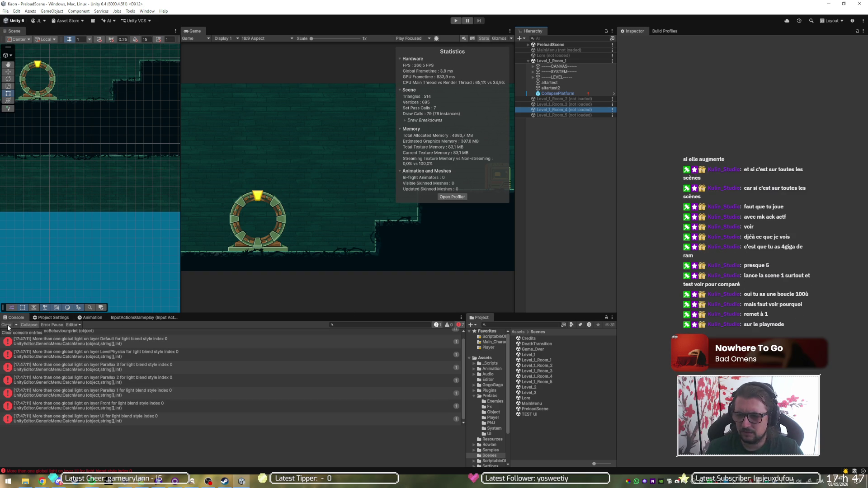
- Clear the Console's global-light errors, run Play then Stop, and toggle Stats off and on
click(7, 325)
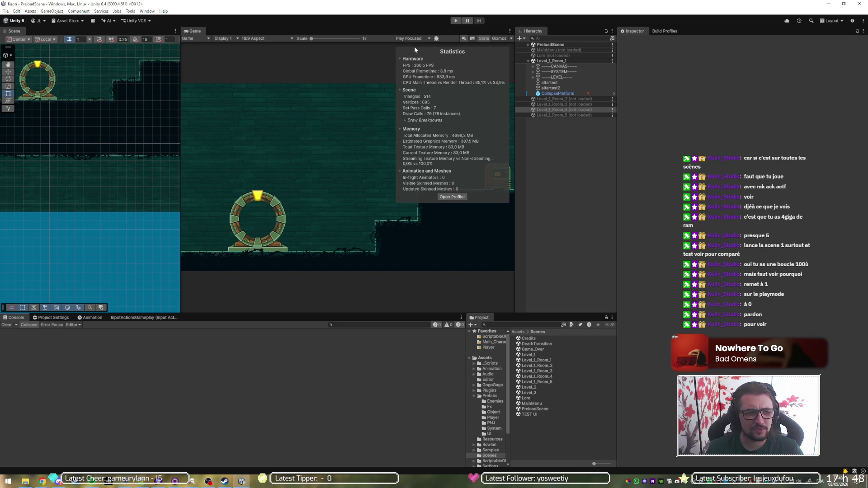
click(457, 21)
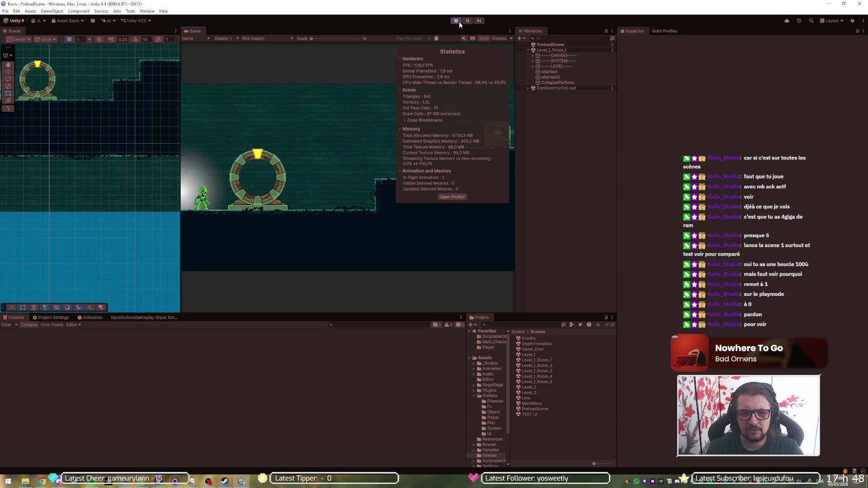
click(460, 21)
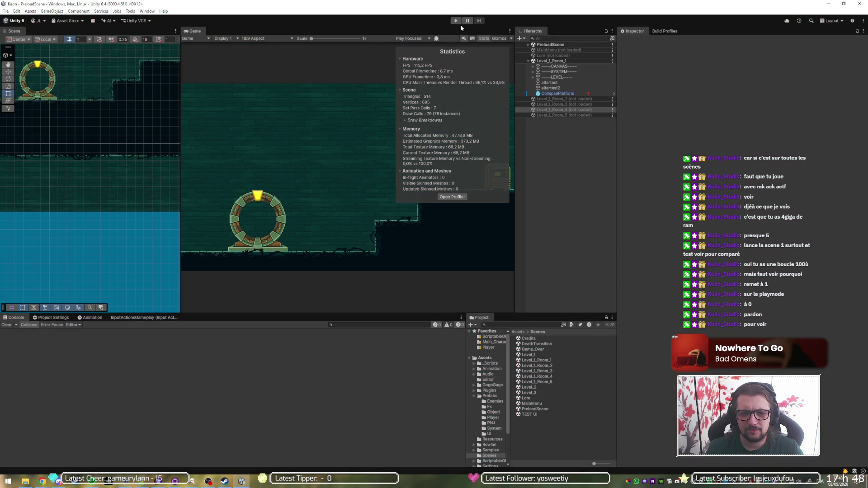
double_click(485, 38)
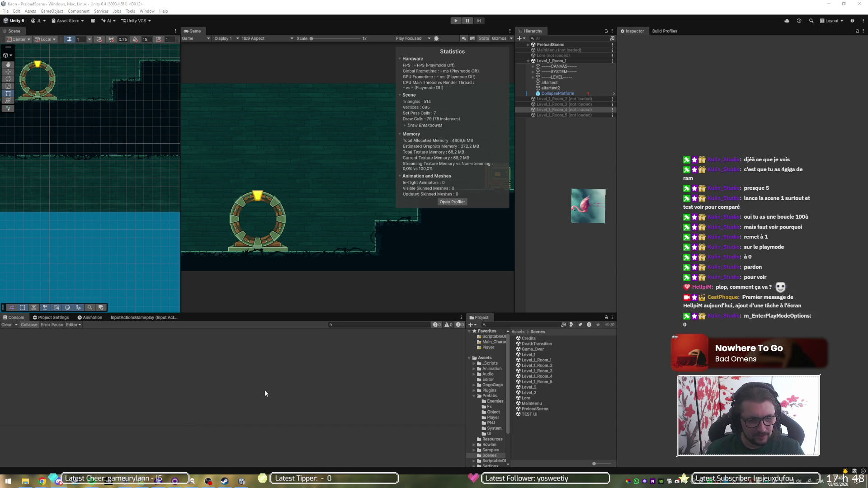
- Open EditorSettings.asset from the 'post fix tweaks' commit diff in VS Code, showing m_EnterPlayModeOptions: 1
click(175, 480)
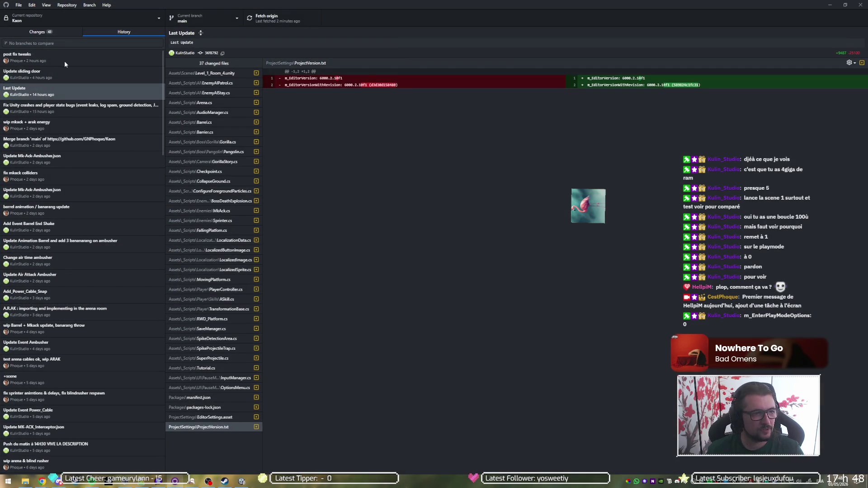
click(91, 61)
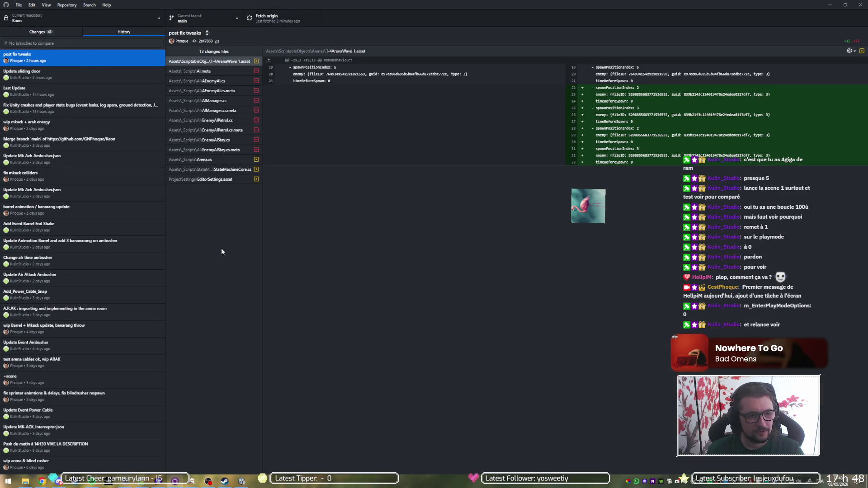
click(221, 180)
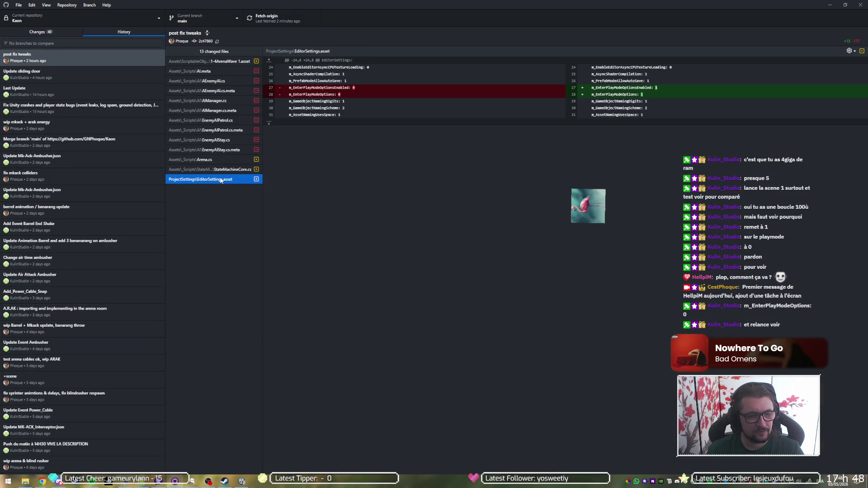
double_click(225, 180)
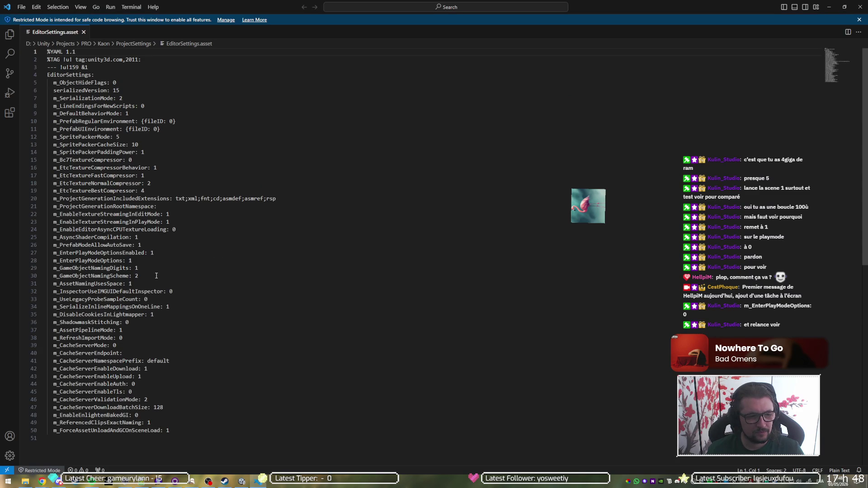
- Change m_EnterPlayModeOptions and m_EnterPlayModeOptionsEnabled (lines 28 and 27) from 1 to 0, save, and minimise VS Code
click(155, 264)
key(BackSpace)
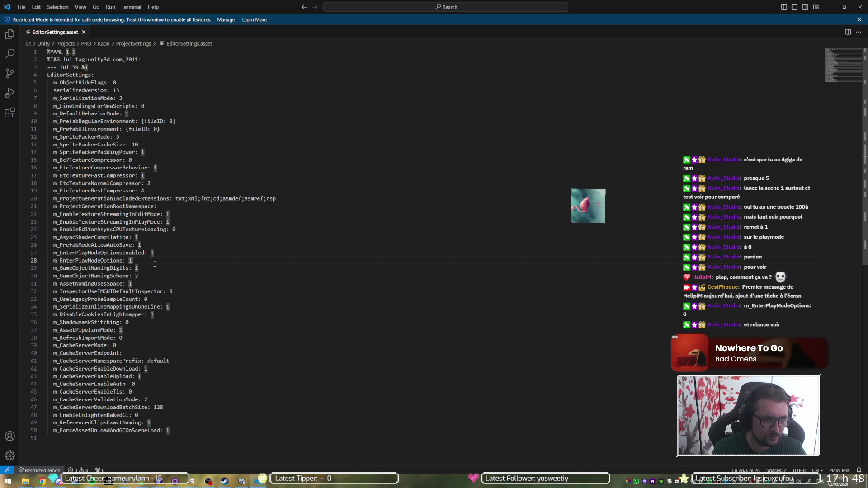
text(0)
key(Up)
key(End)
key(BackSpace)
text(0)
key(ctrl+s)
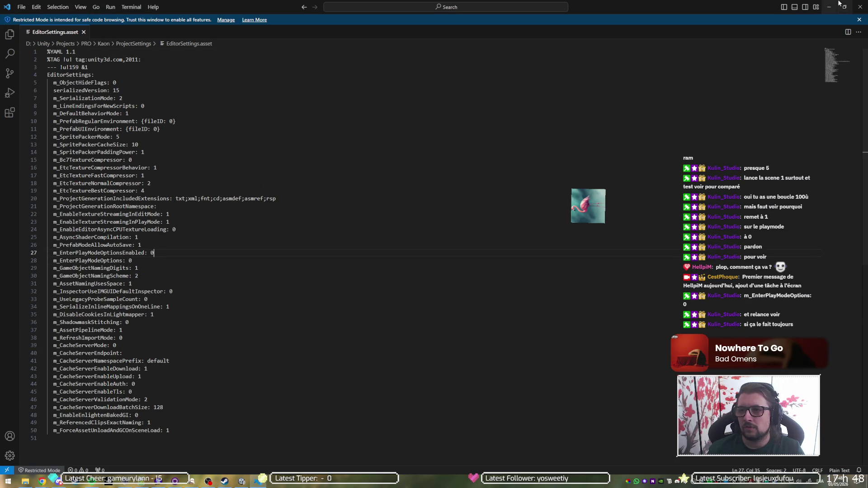
click(834, 7)
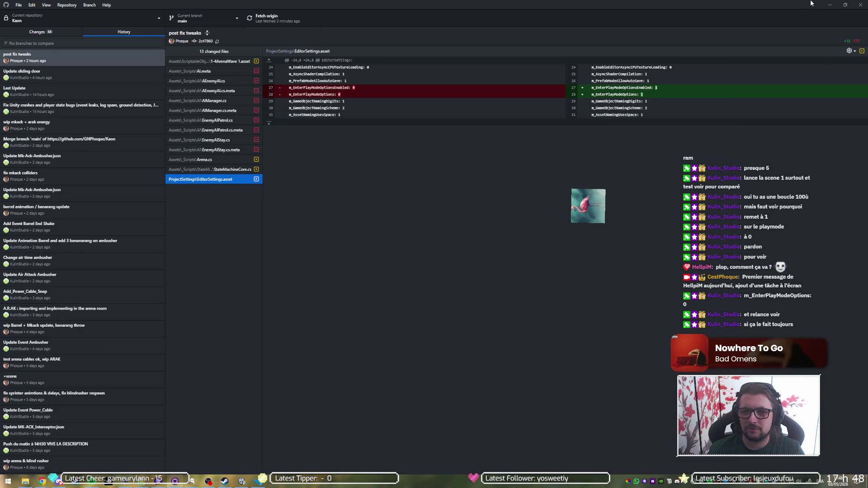
- Minimise GitHub Desktop to return to the Unity editor
click(829, 5)
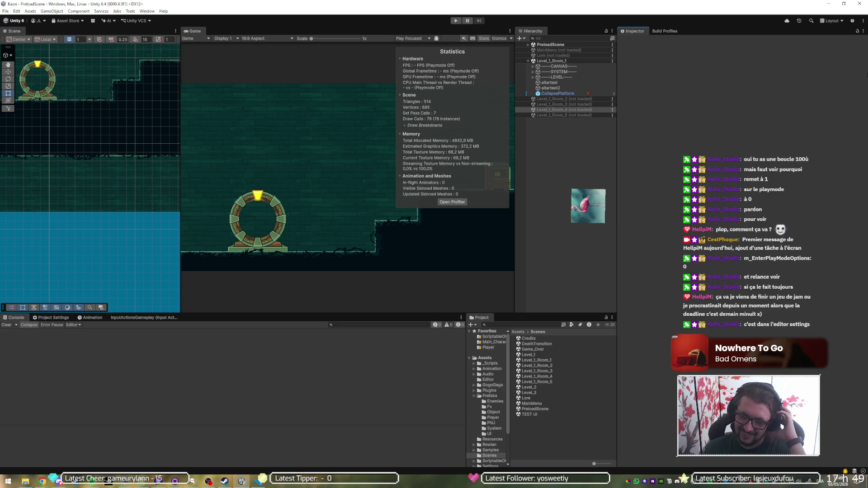
- Leave the Unity editor and reopen the Kaon project from Unity Hub's Projects list
key(alt+Tab)
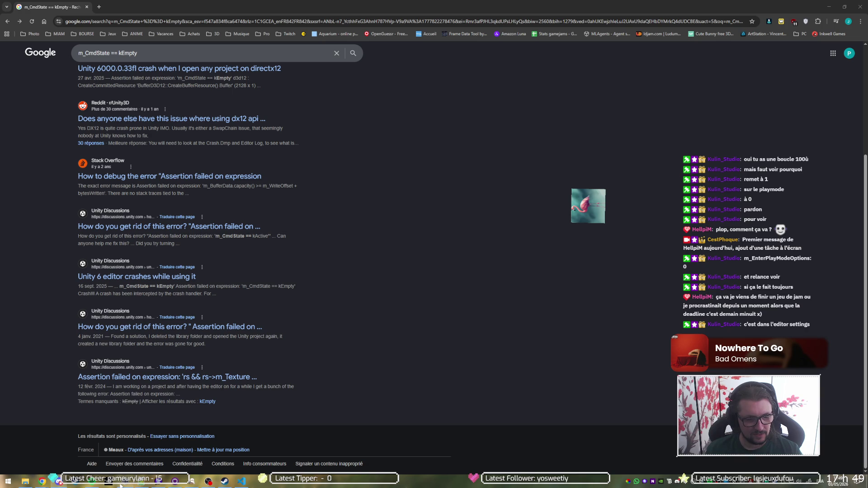
click(121, 486)
click(425, 230)
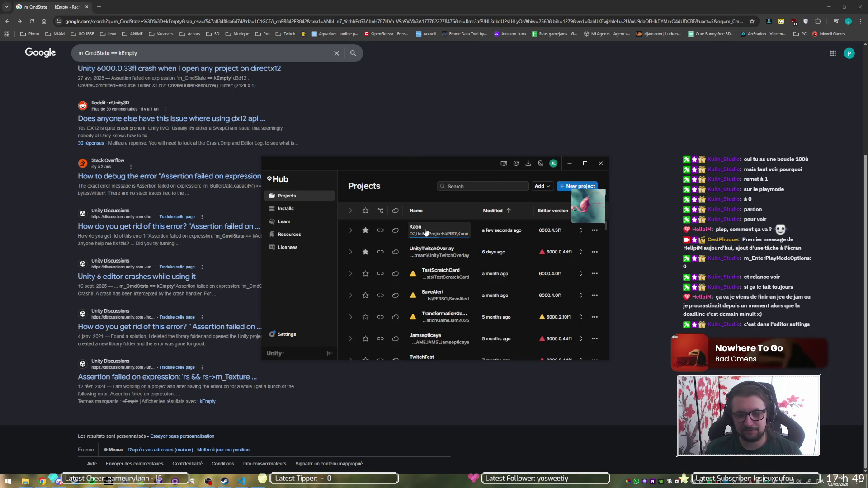
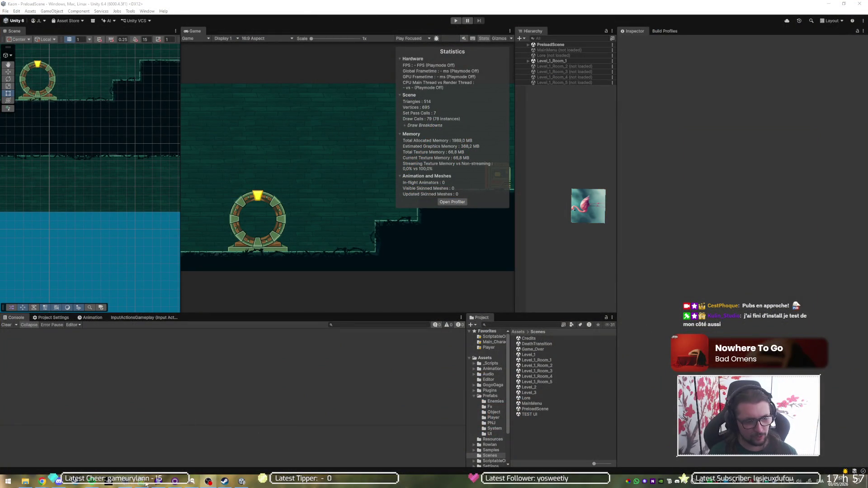
- Show the Kaon repository's uncommitted changes and view the mix-and-match material diff
click(131, 485)
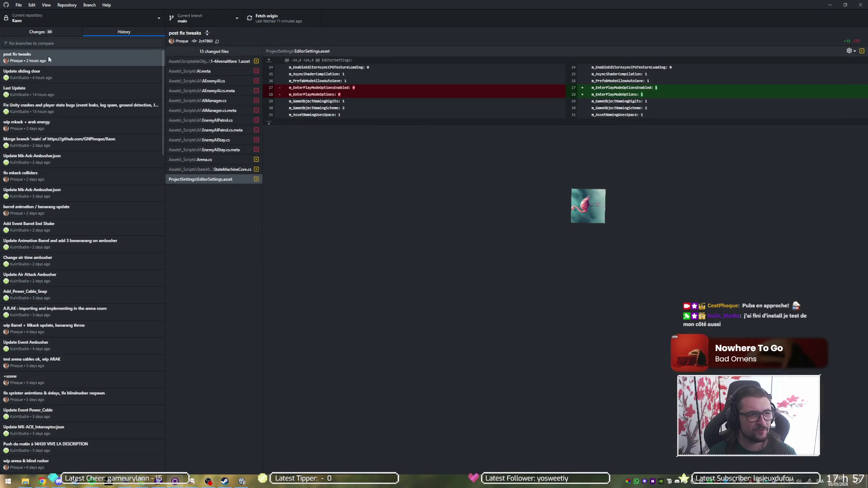
click(55, 31)
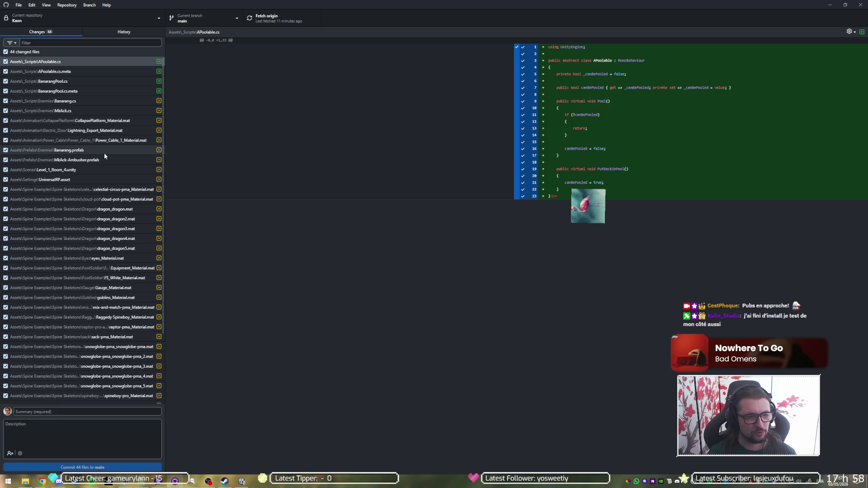
scroll(105, 154, down, 3)
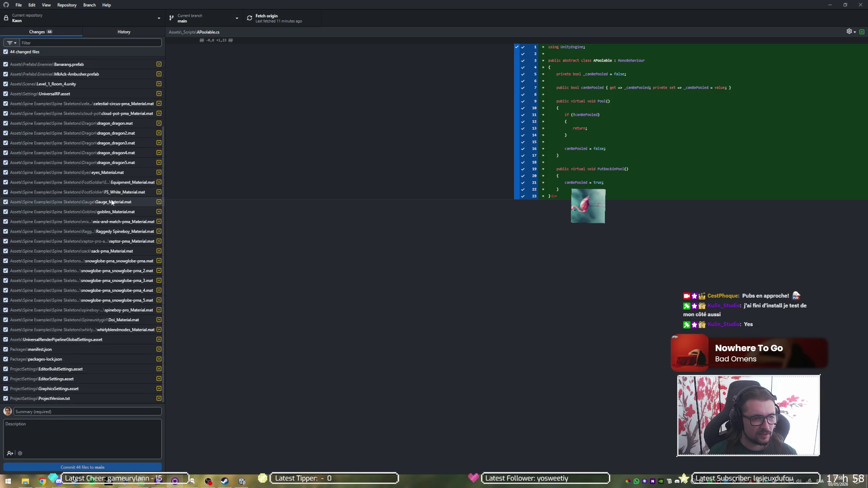
click(117, 224)
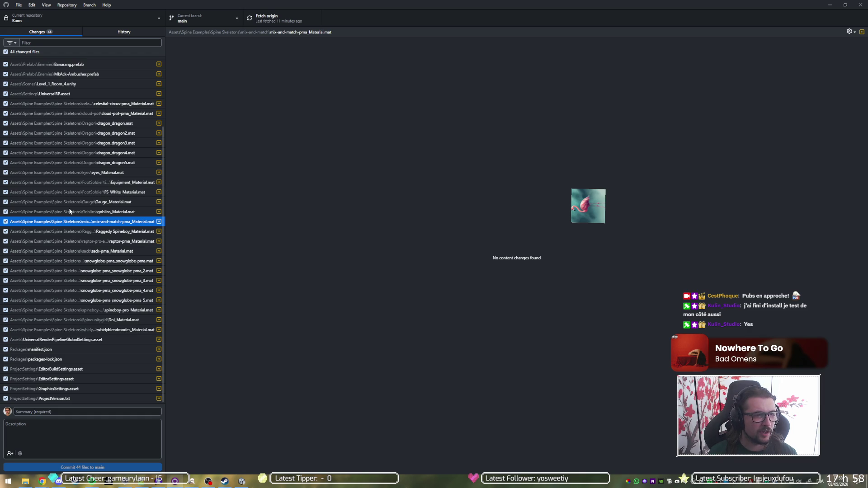
- Inspect the URP settings, manifest.json, packages-lock.json, editor settings, ProjectVersion.txt and spineboy-pro material diffs
click(84, 341)
click(86, 349)
click(88, 360)
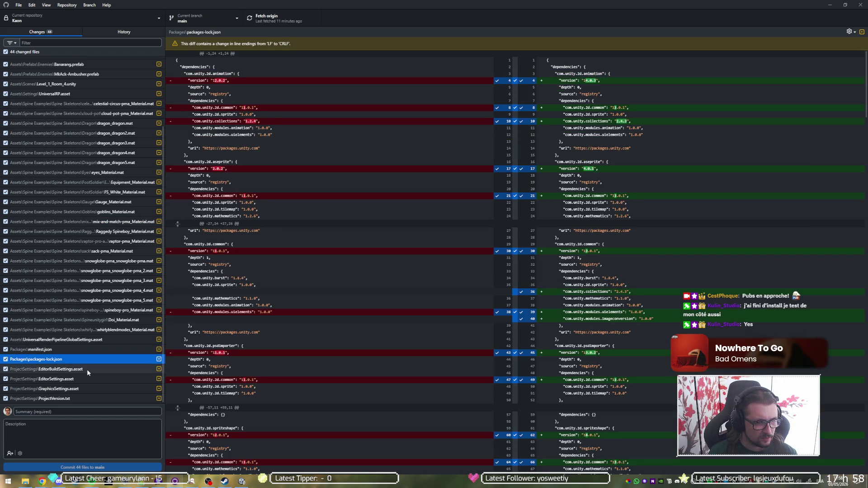
click(88, 370)
click(87, 378)
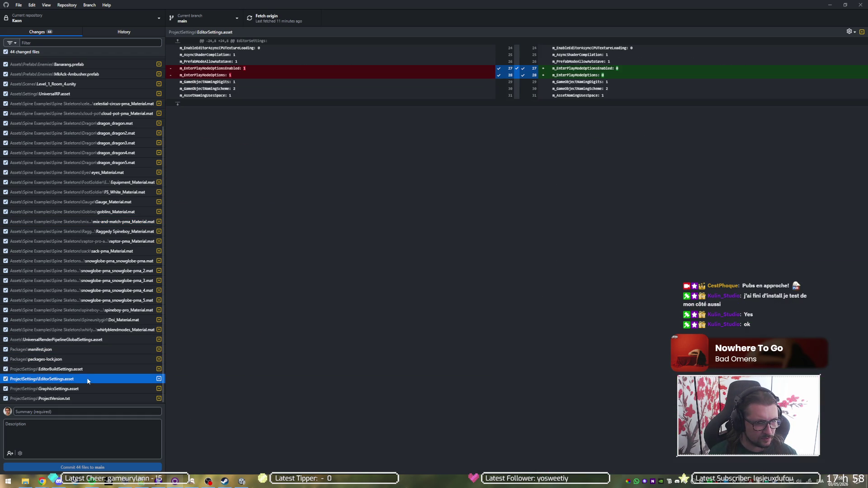
click(87, 388)
click(87, 398)
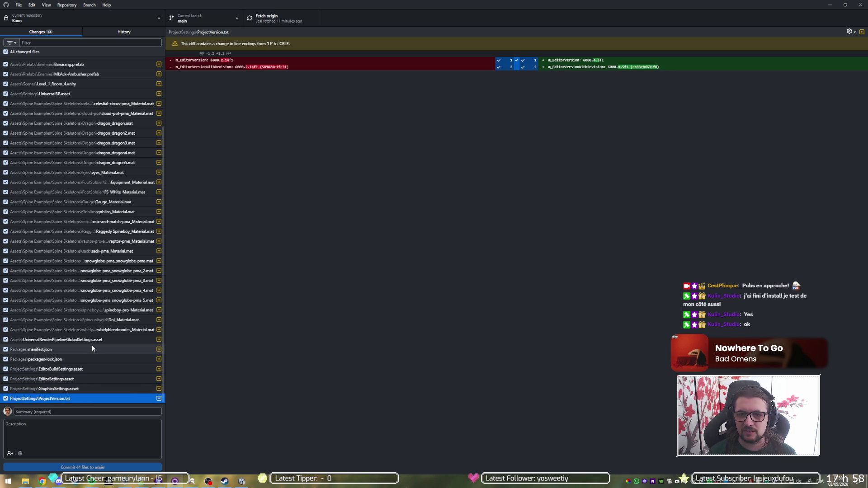
scroll(88, 325, up, 3)
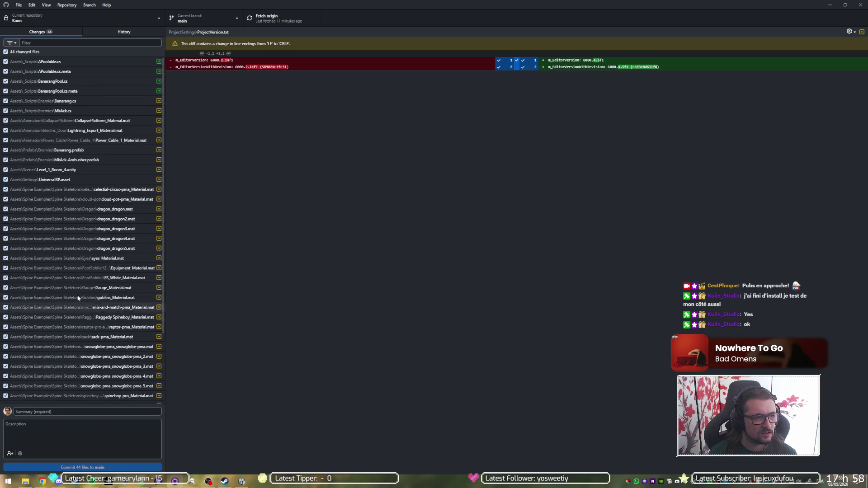
click(75, 398)
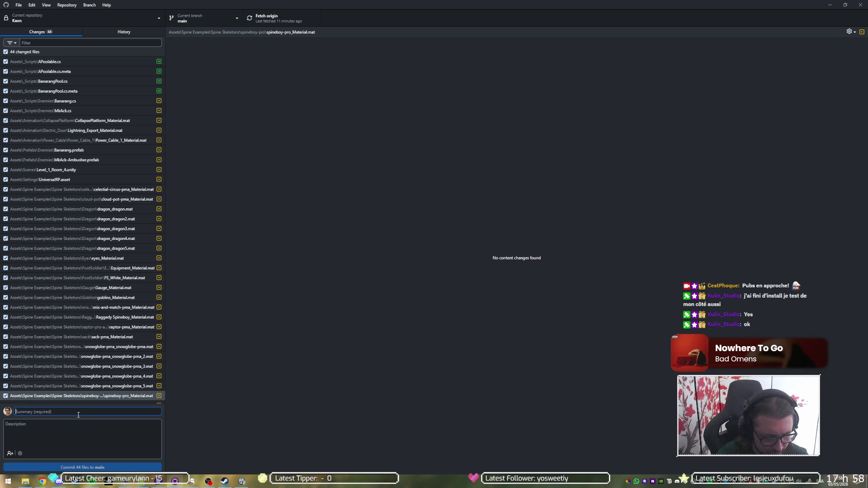
- Commit the 44 changes to main as 'unity upgrade, banarang pooling' and minimize GitHub Desktop
text(unitty upgrade, banarang pooling)
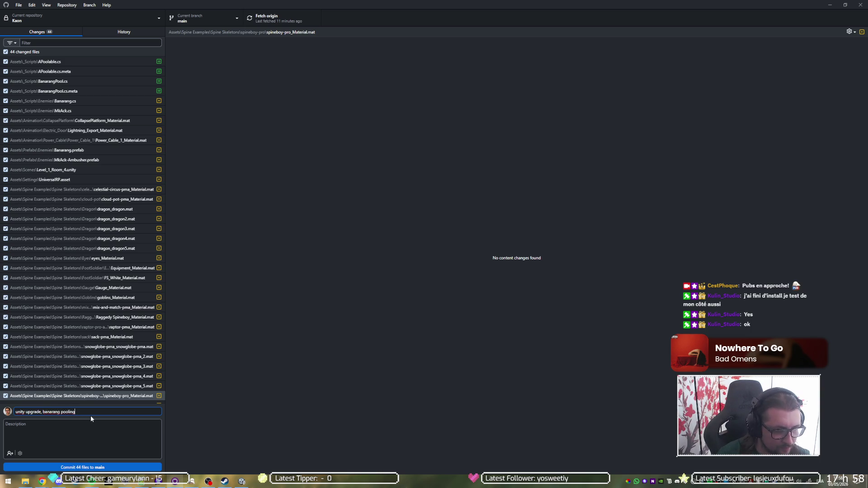
click(105, 469)
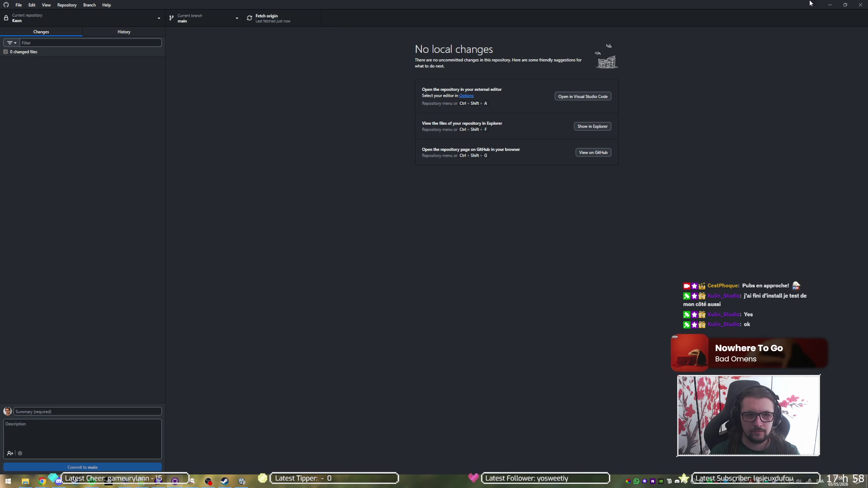
click(830, 5)
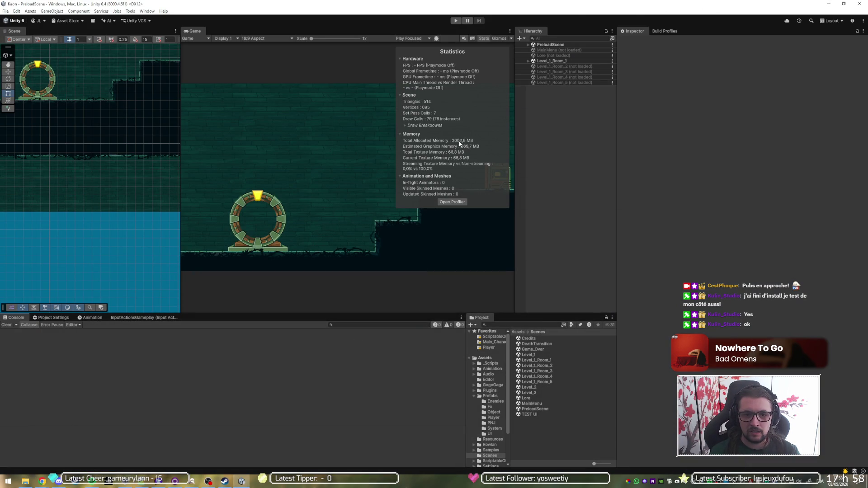
- Start Play mode with the Game view maximized and run right, jumping onto the higher ledge
click(455, 21)
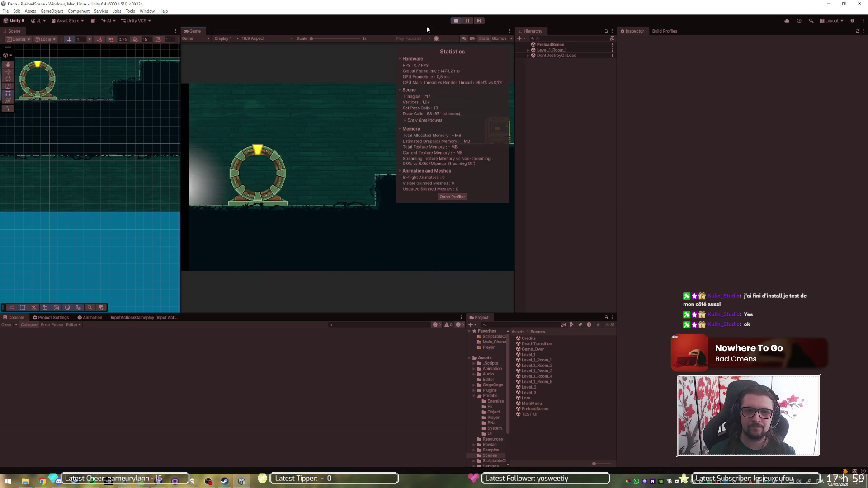
key(shift+space)
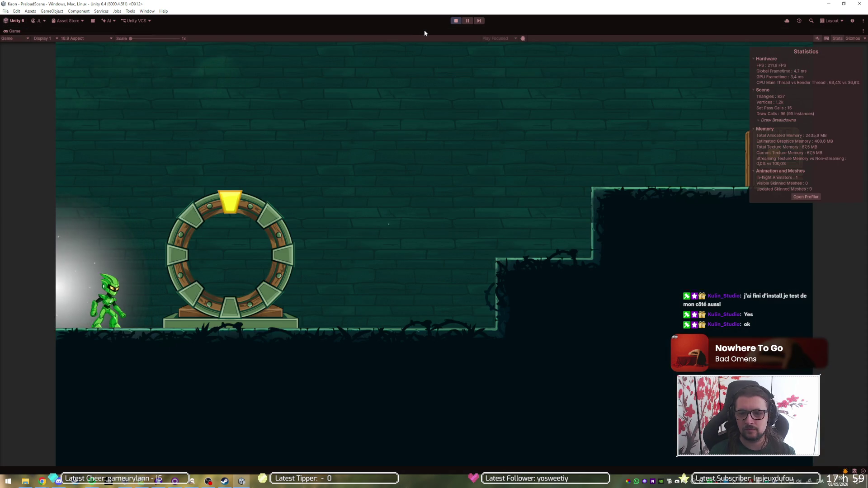
key(d)
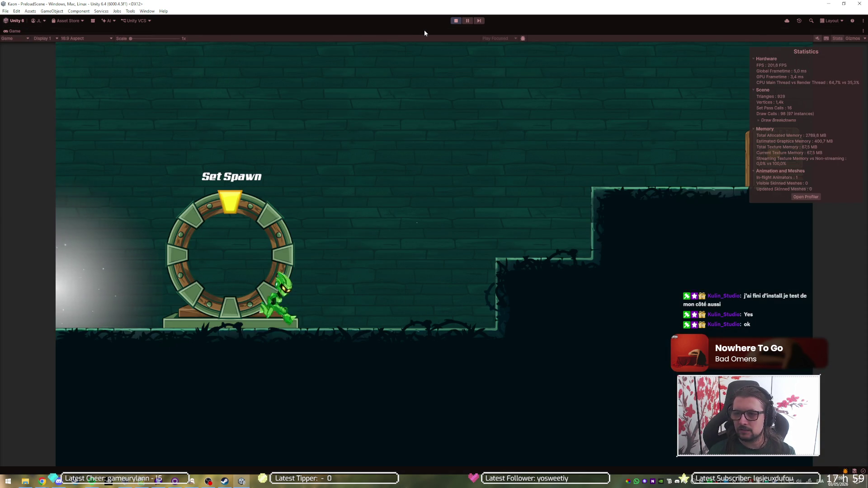
key(space)
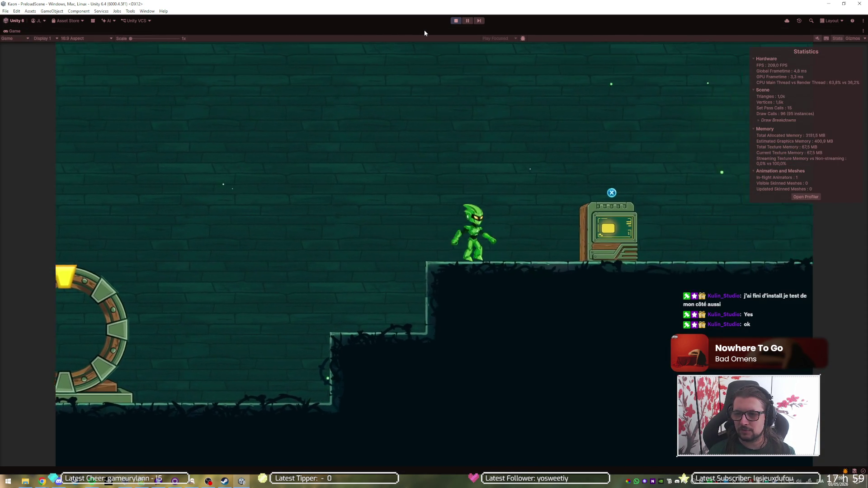
key(d)
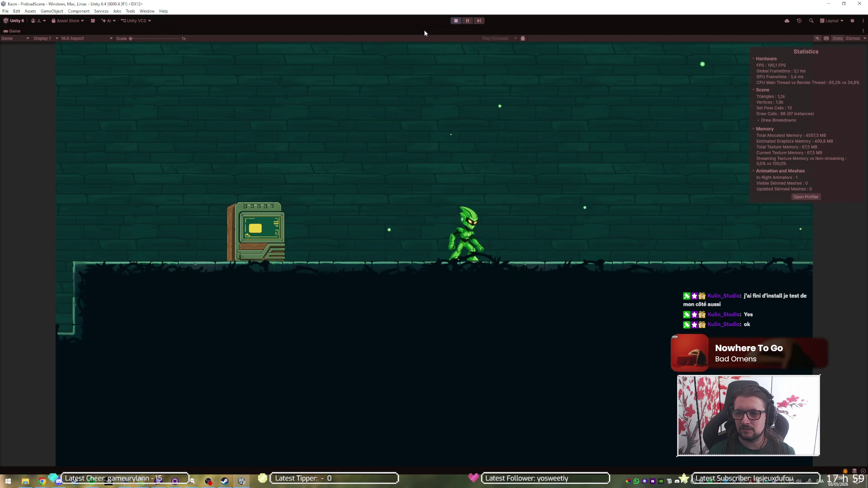
- Dash down to the lower area, run back and forth, then jump to the higher ledges
key(d)
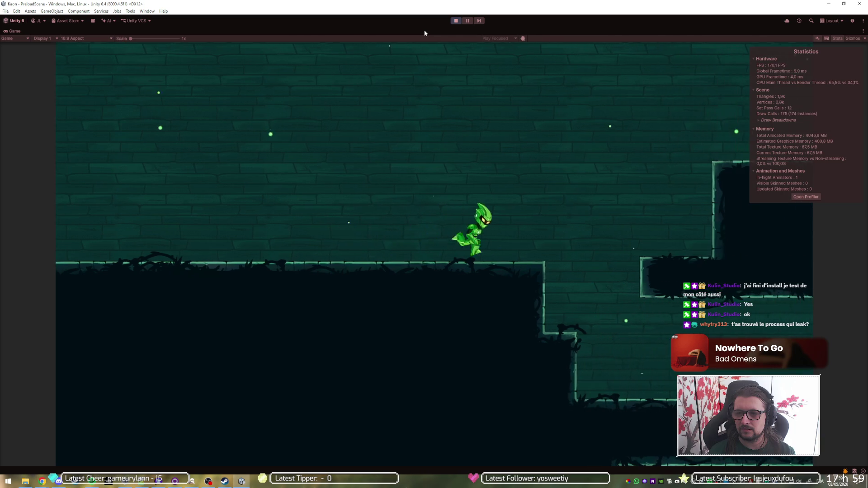
key(shift)
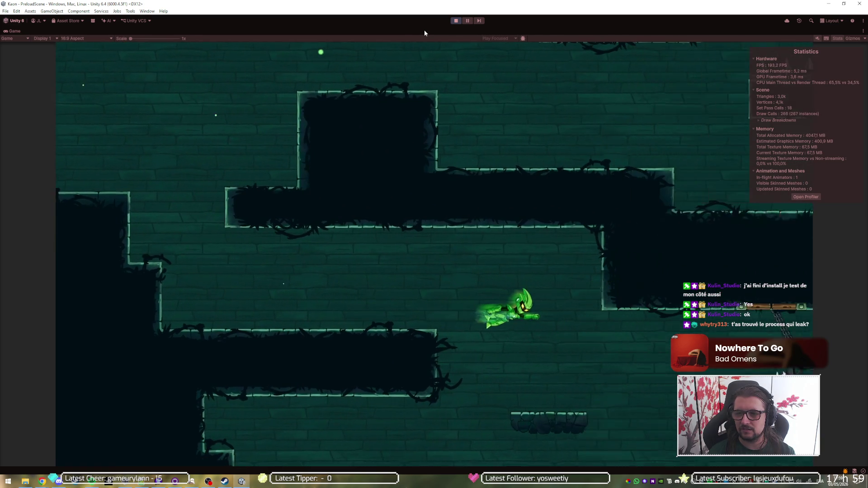
key(a)
key(d)
key(d)
key(d)
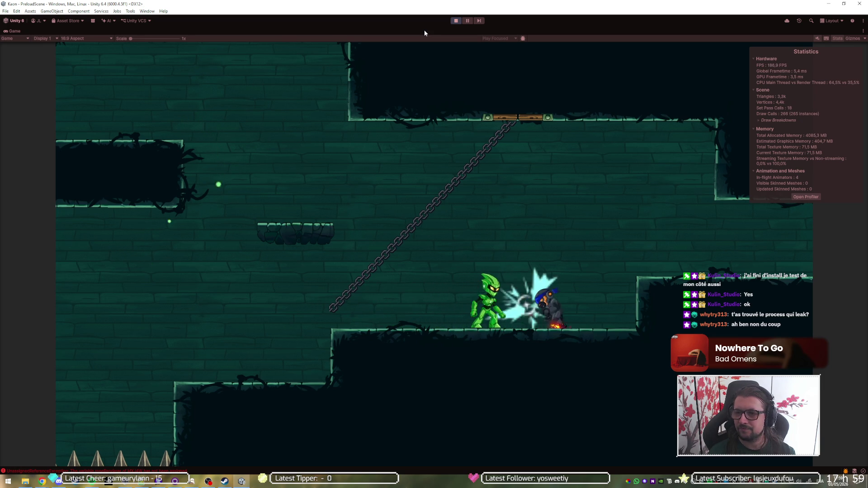
key(a)
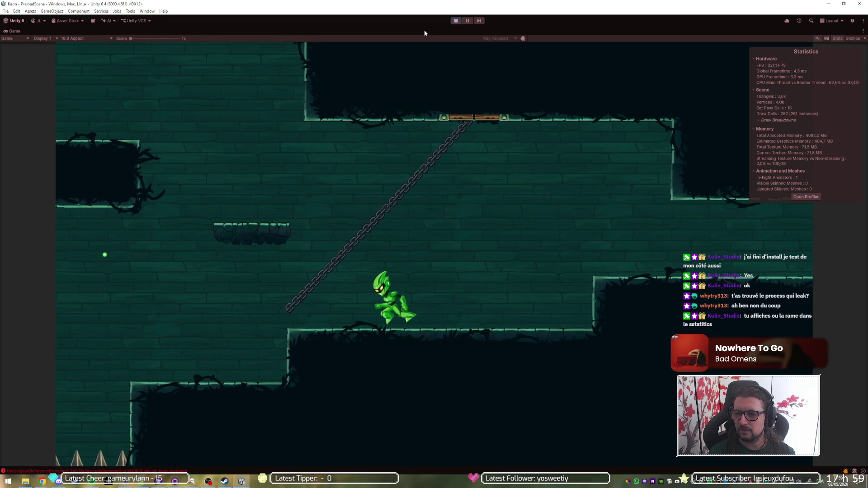
key(space)
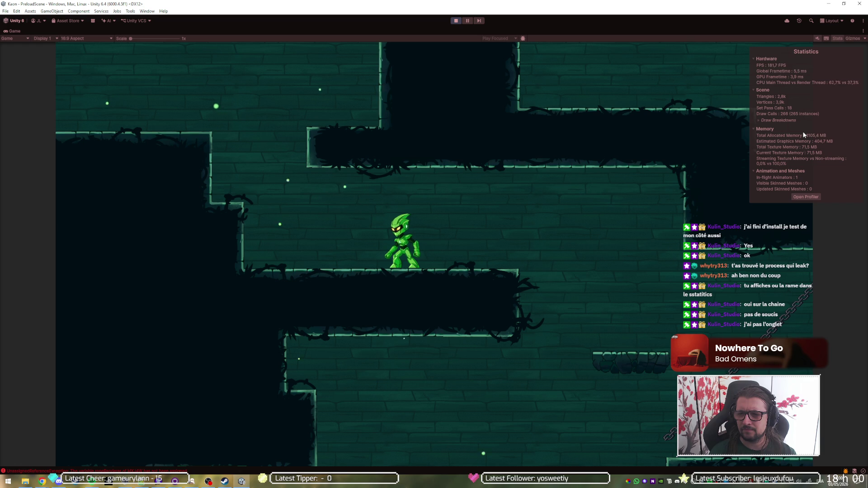
click(770, 129)
click(770, 129)
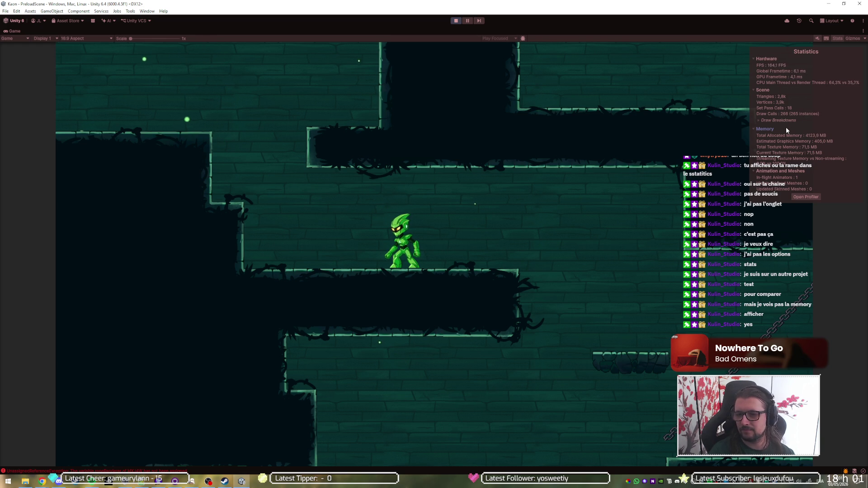
- Run through the first room, dash past the chained enemy and climb into the next room
key(d)
key(a)
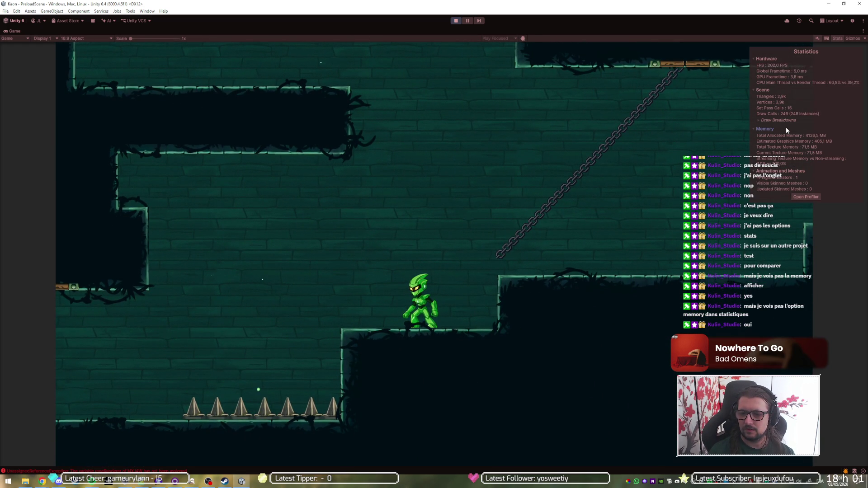
key(a)
key(space)
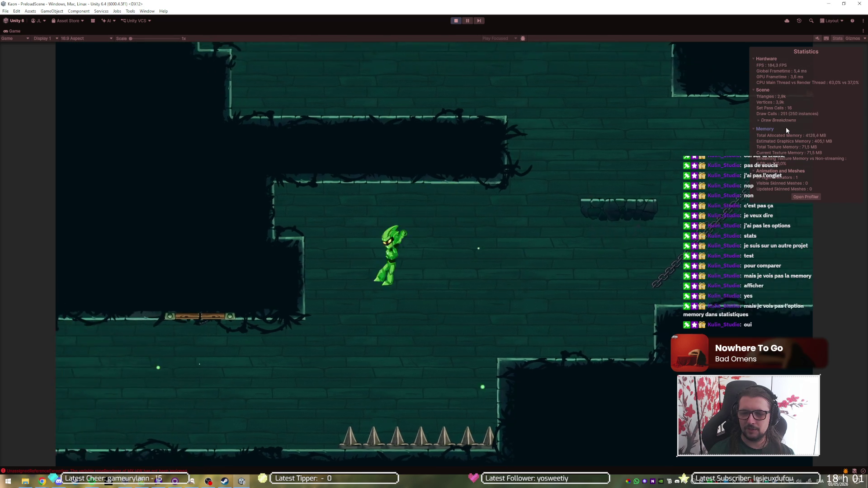
key(d)
key(d)
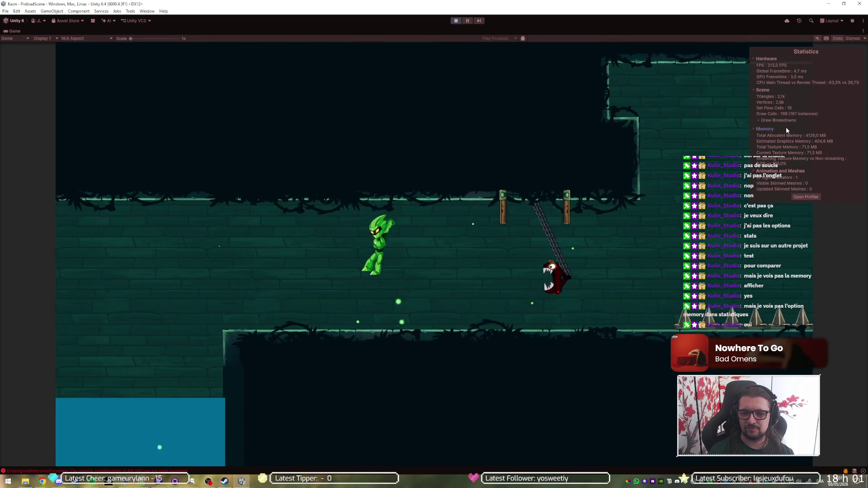
key(d)
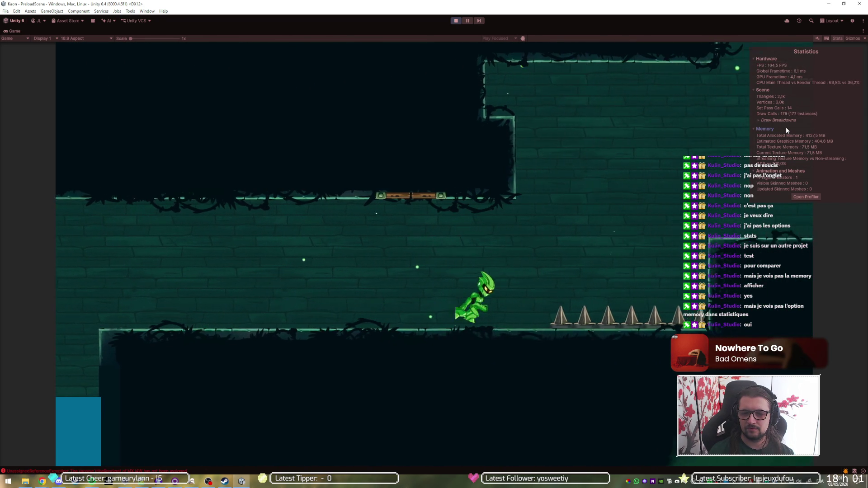
key(space)
key(d)
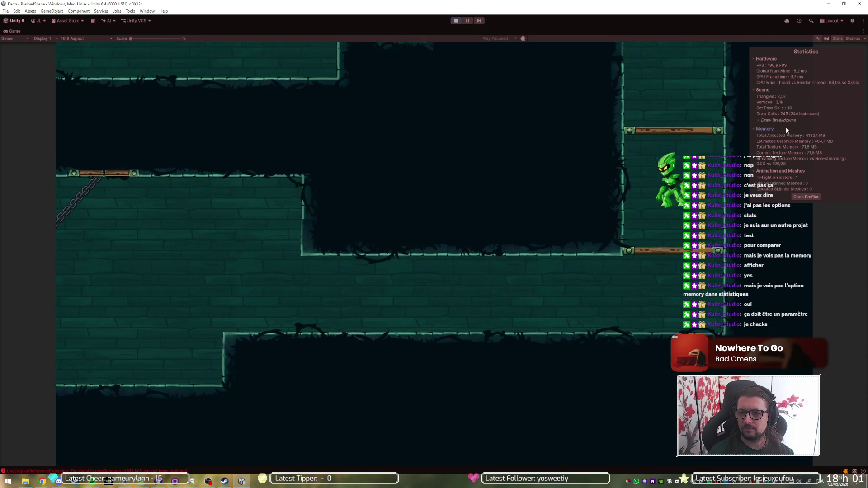
key(d)
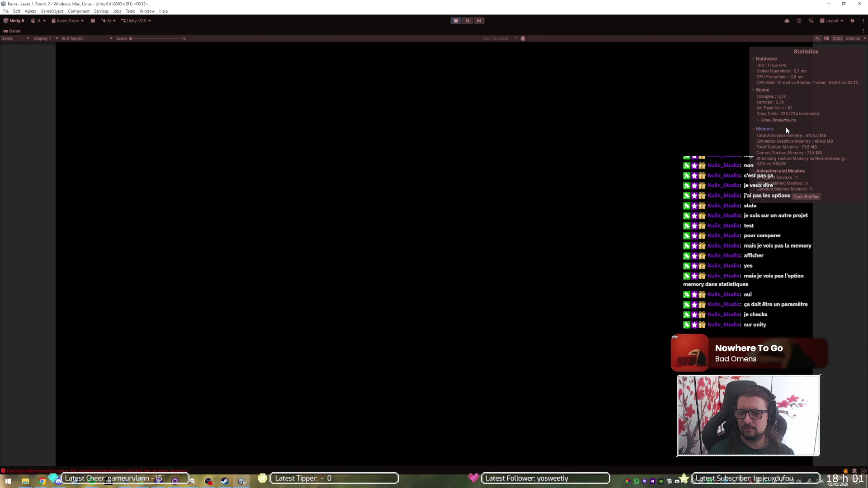
- Run past the barrel, jumping between the wooden platforms and attacking along the ground
key(d)
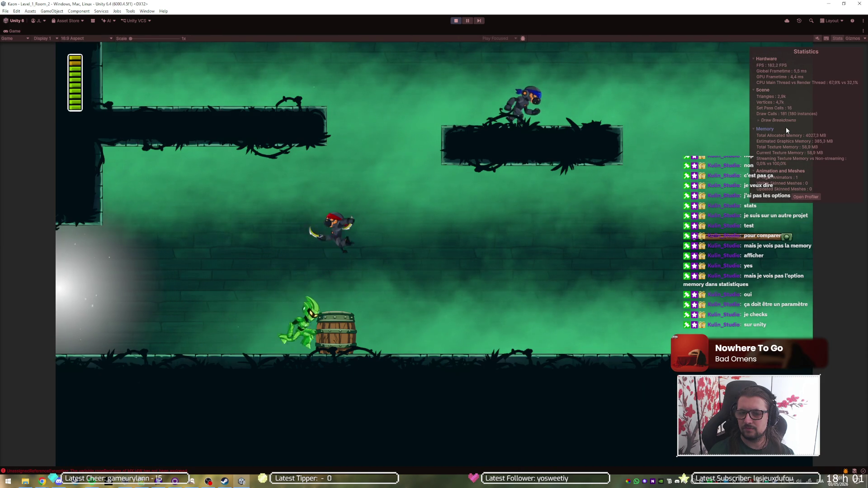
key(d)
key(space)
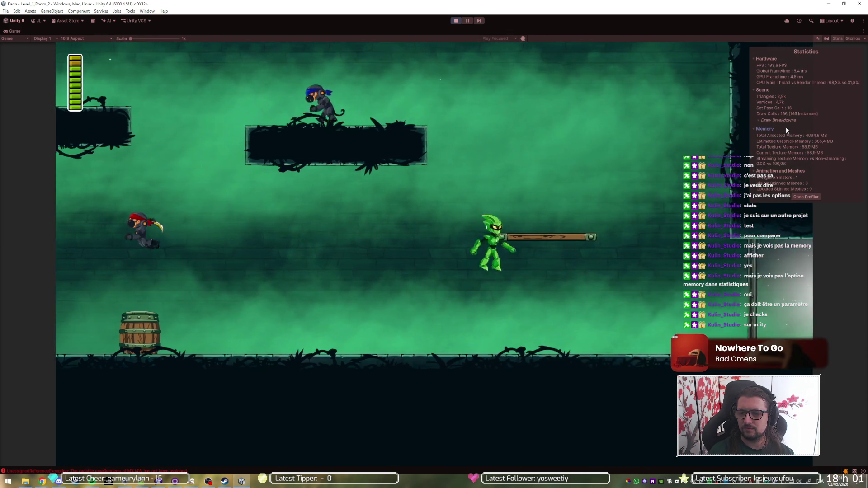
key(a)
key(space)
key(d)
key(space)
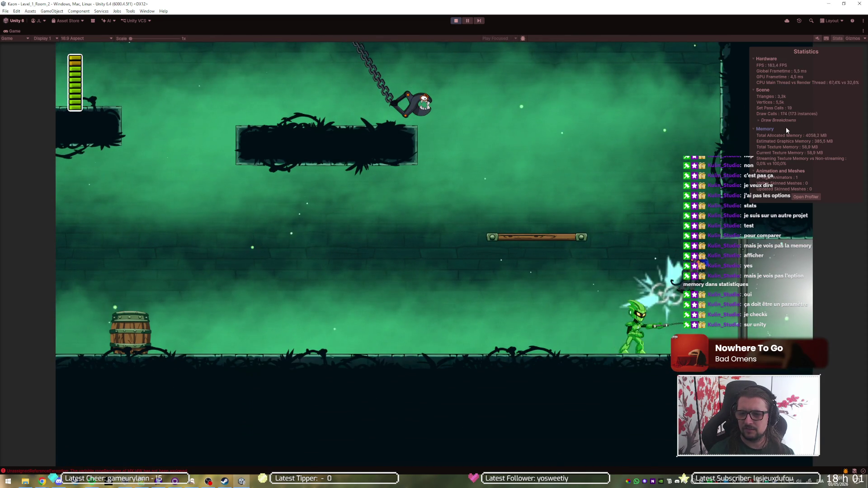
key(d)
key(space)
key(a)
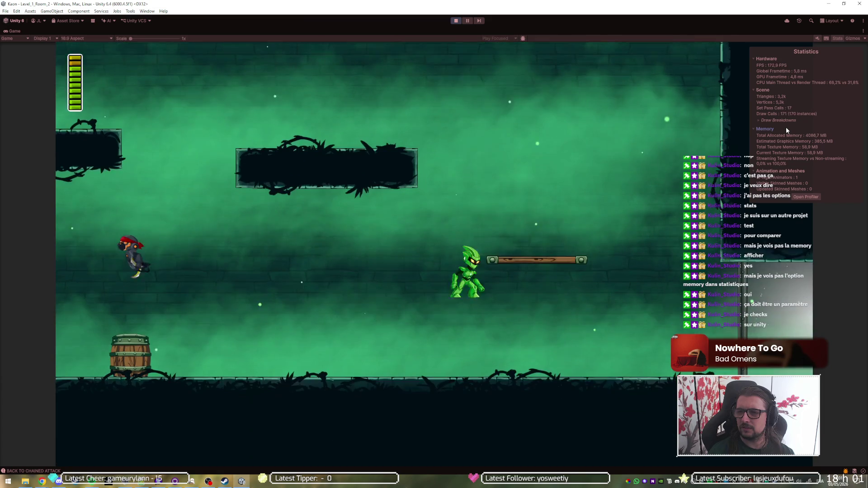
- Swing on the hanging chain to the upper platform, then drop beside the Set Spawn ring
key(space)
key(a)
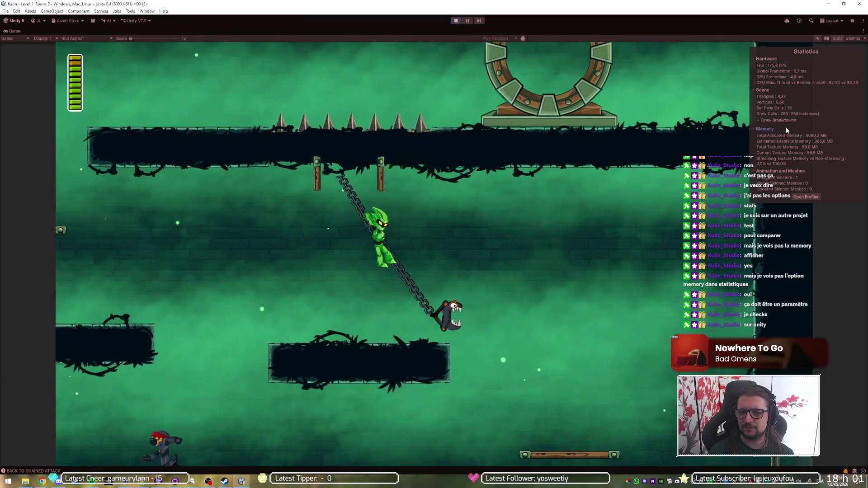
key(space)
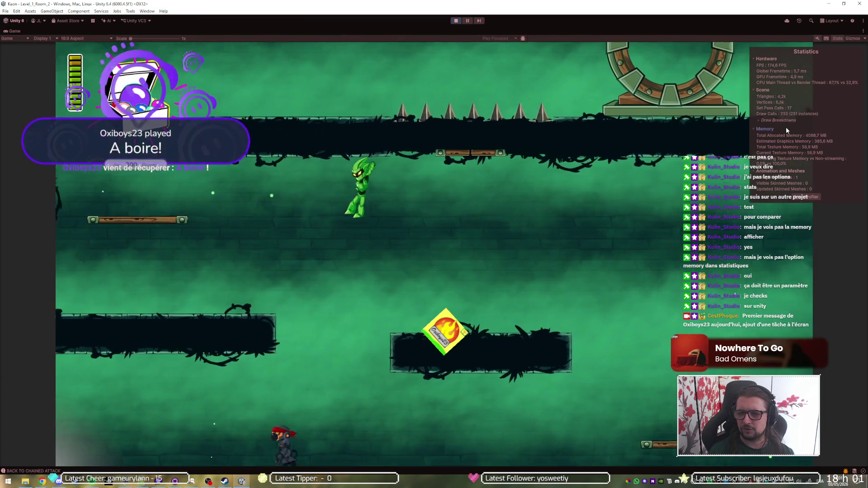
key(a)
key(space)
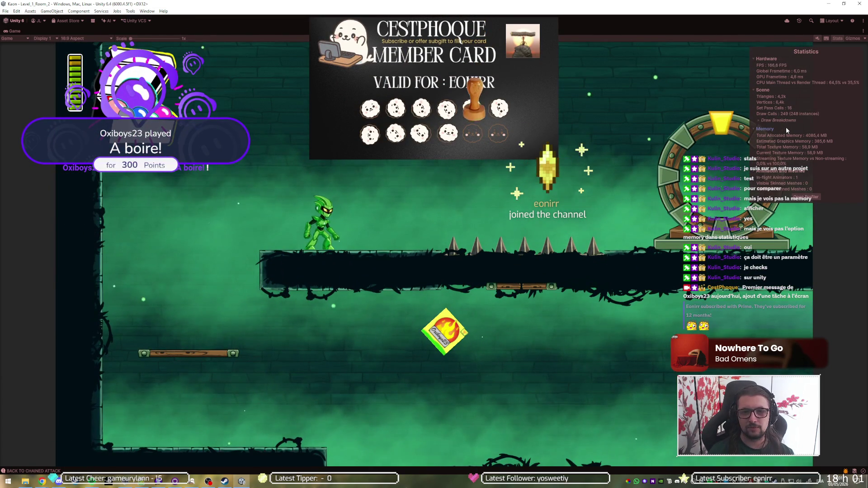
key(d)
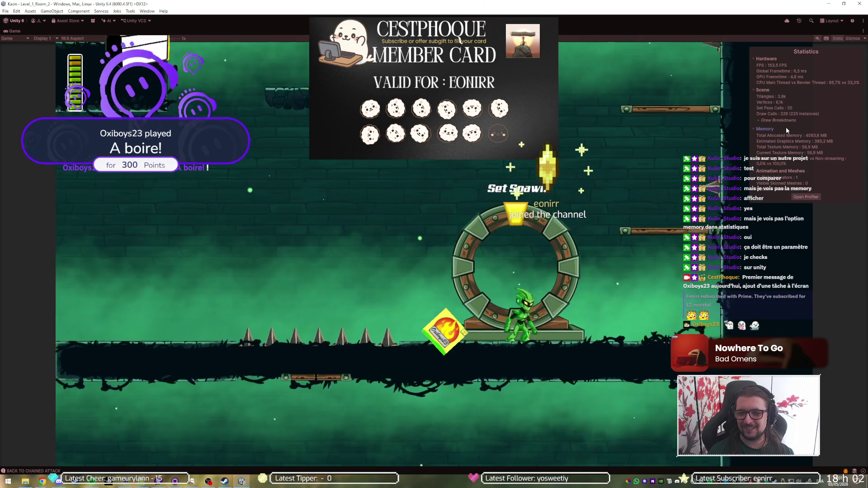
key(space)
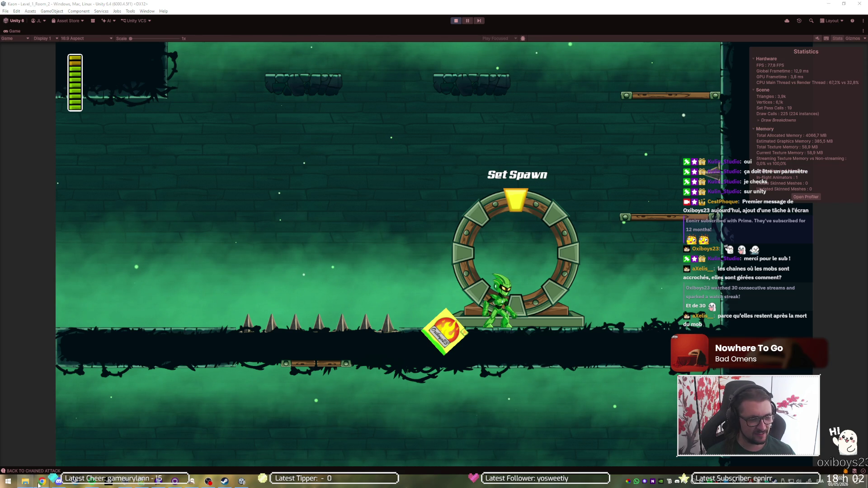
- Switch from Unity to the Chrome window showing the m_CmdState == kEmpty search results
mouse_move(39, 484)
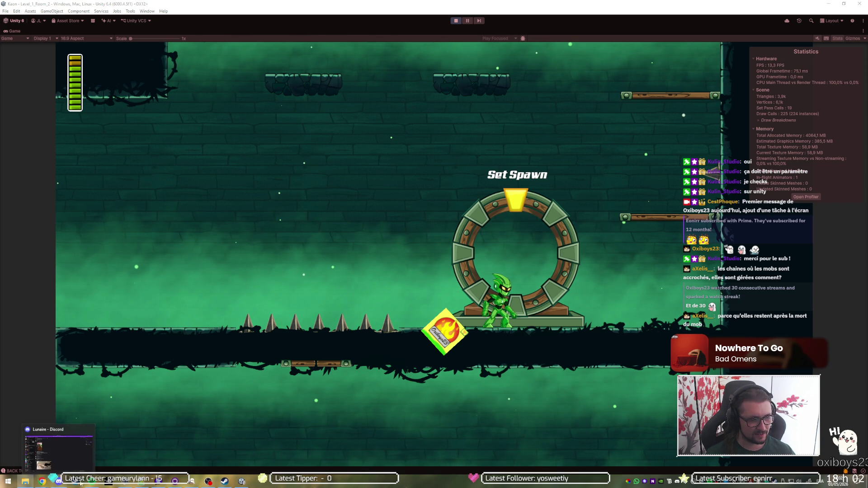
click(109, 457)
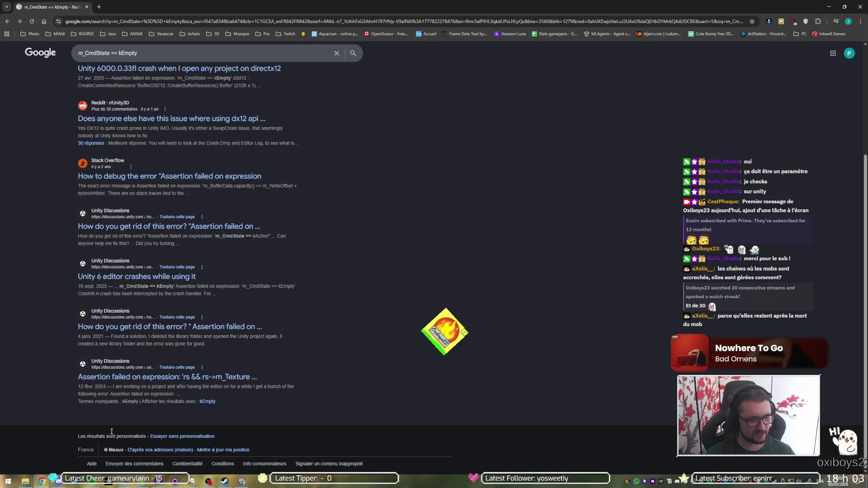
- Open the spinthewheel.io Spin the Wheel page in a new tab by entering 'spin'
key(ctrl+t)
text(spin)
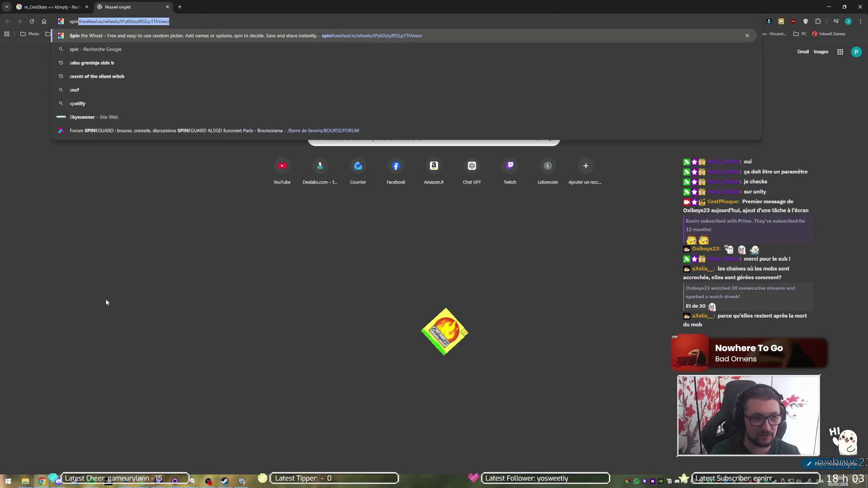
key(Return)
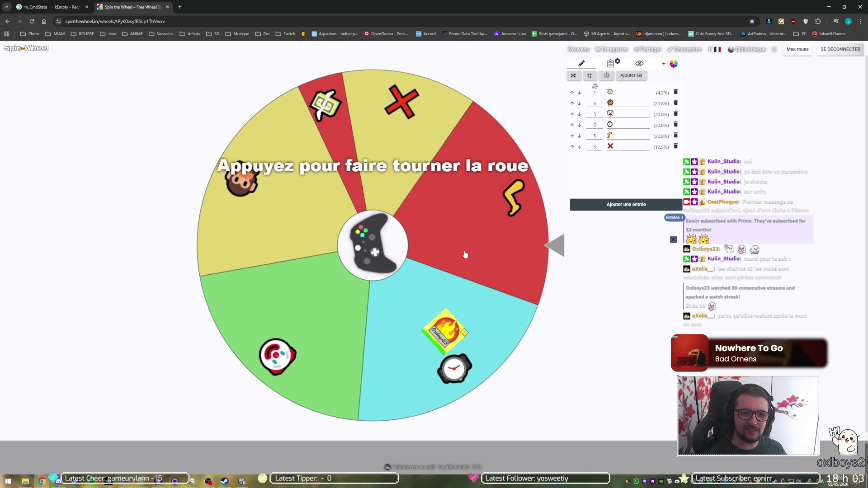
- Spin the emoji wheel for a result, then switch back to the running Unity game
click(465, 253)
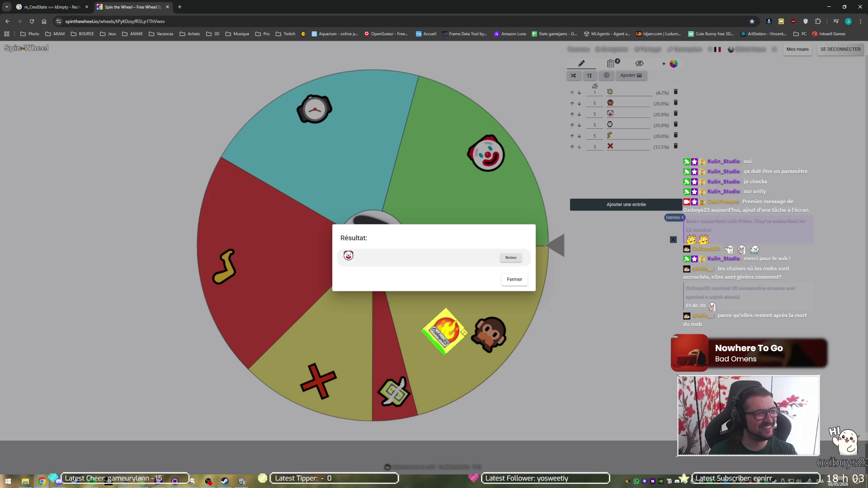
key(alt+Tab)
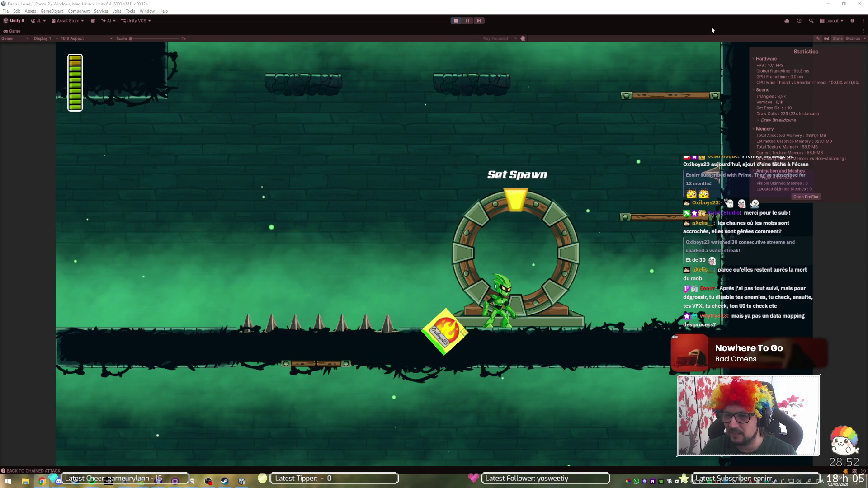
- Leave the spawn ring, jump off the right platform and dash left across the next room
key(d)
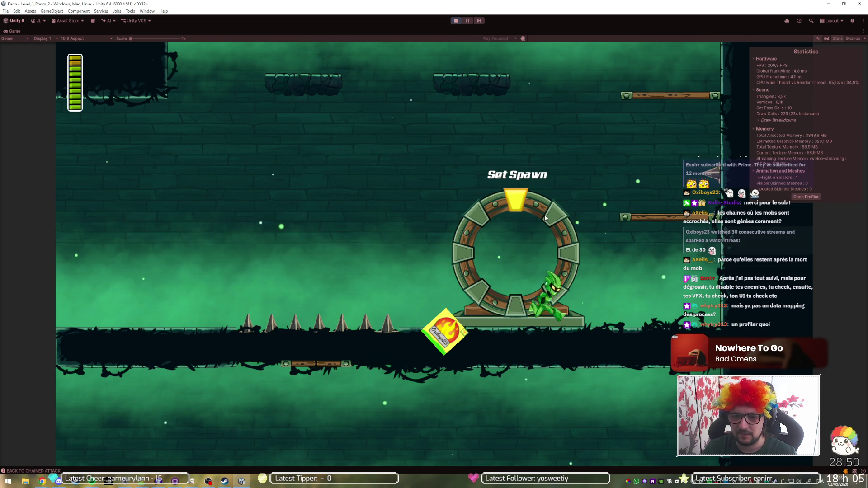
key(space)
key(space)
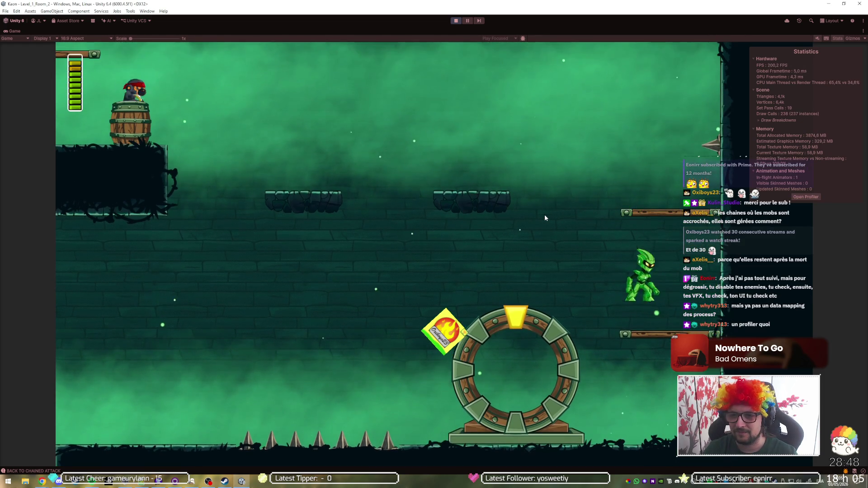
key(q)
key(space)
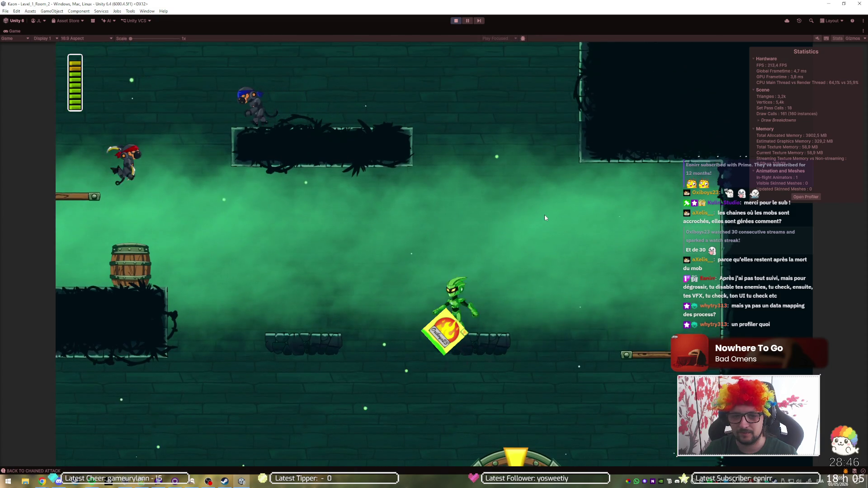
key(q)
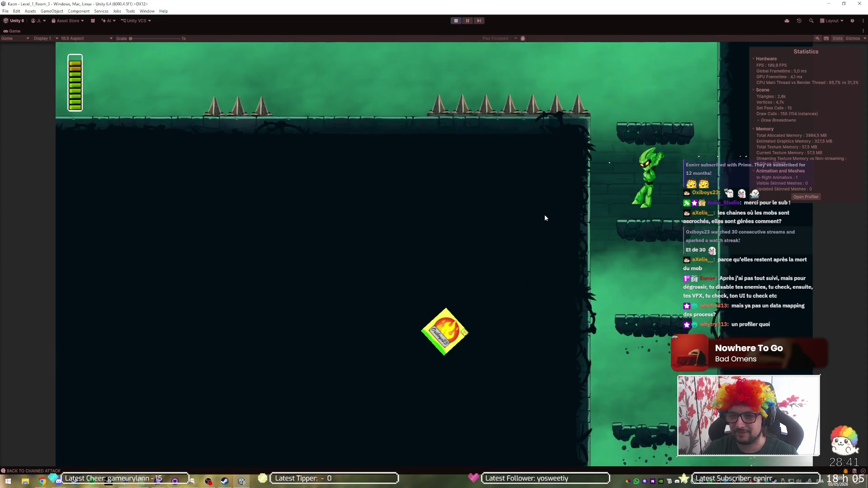
key(q)
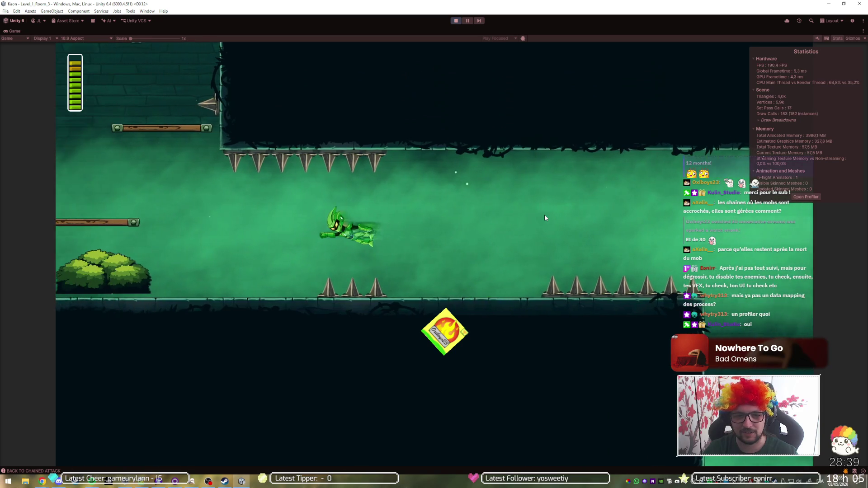
- Climb the left wall to the upper ledge and dash through the Teleport ring into the next room
key(space)
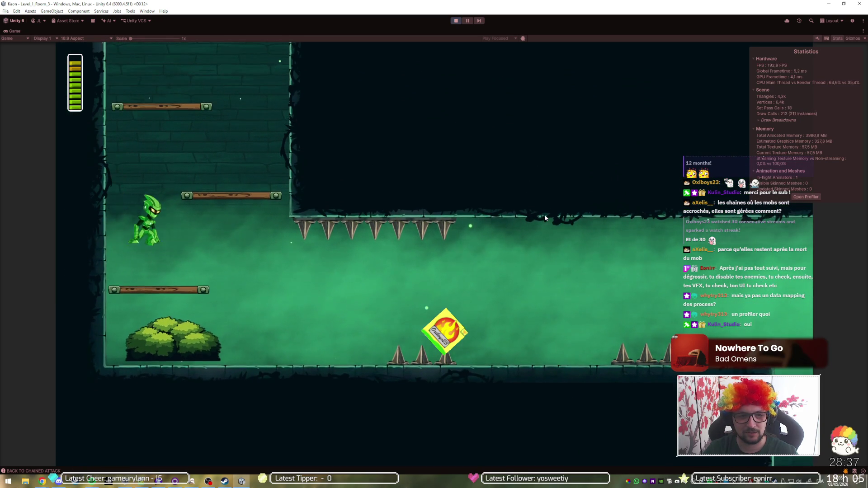
key(space)
key(space)
key(space)
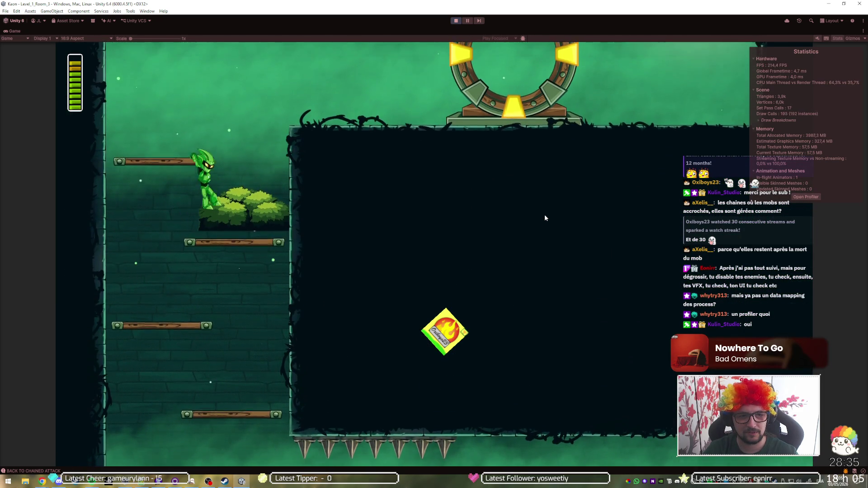
key(space)
key(q)
key(space)
key(q)
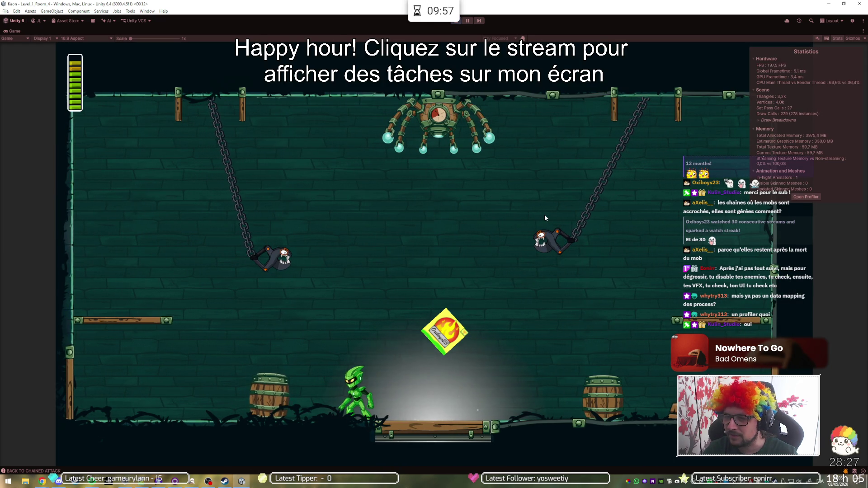
- Run the character under the fire box, toward the lever, then back left across the room
key(d)
key(space)
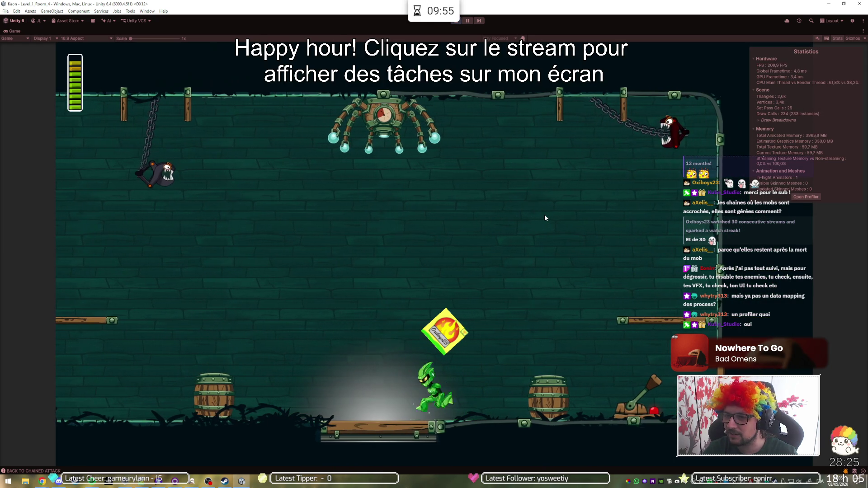
key(q)
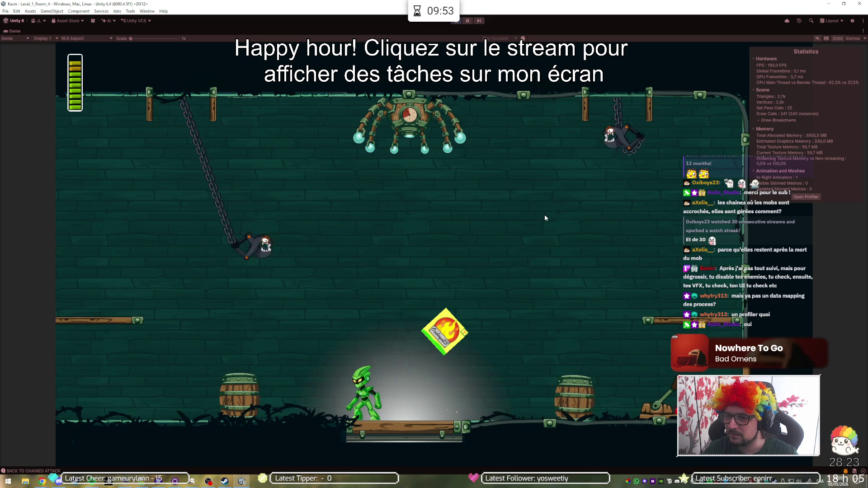
key(d)
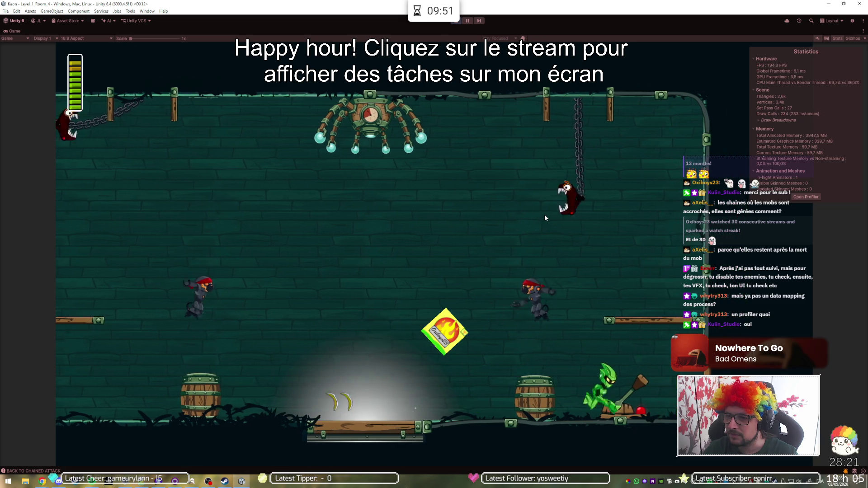
key(q)
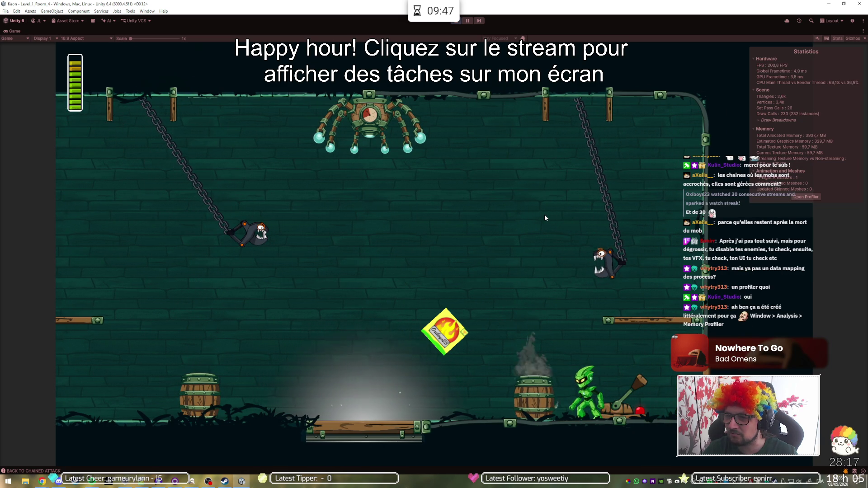
key(q)
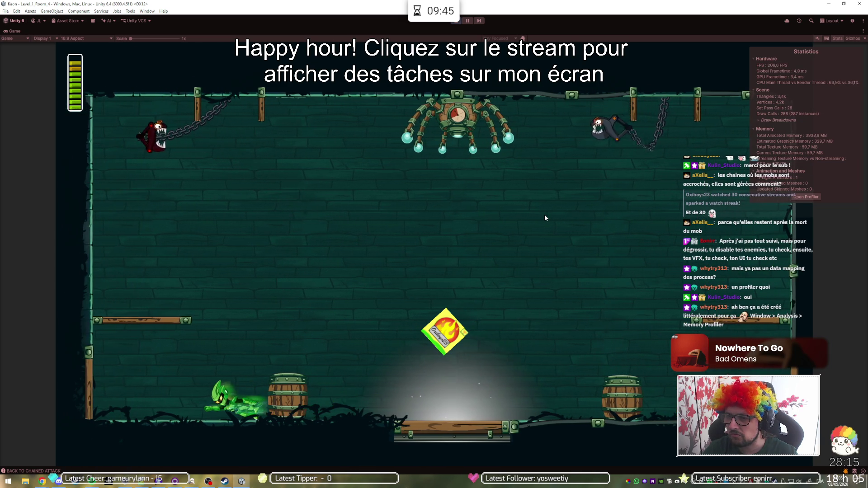
key(d)
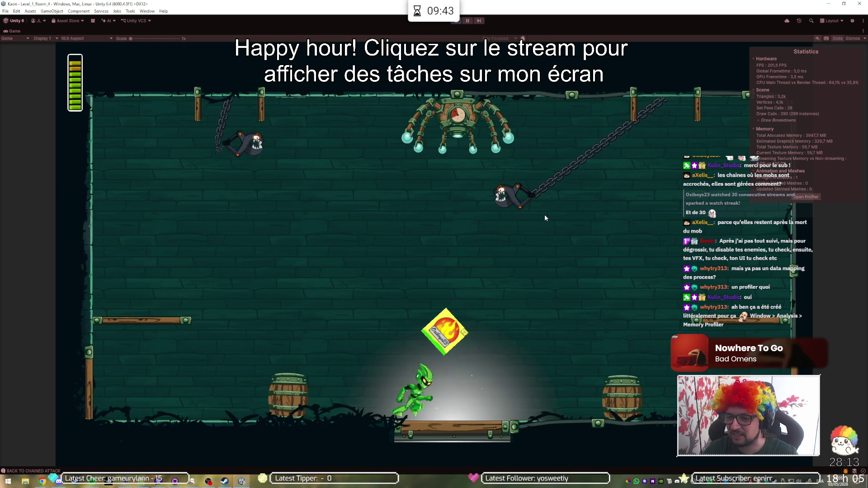
- Keep running, jumping and dashing beneath the chained enemies, then go to the editor menu for profiling tools
key(space)
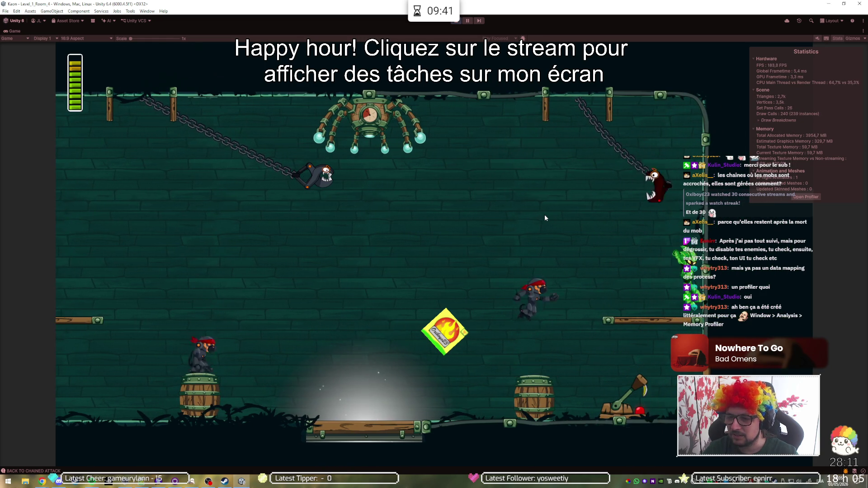
key(q)
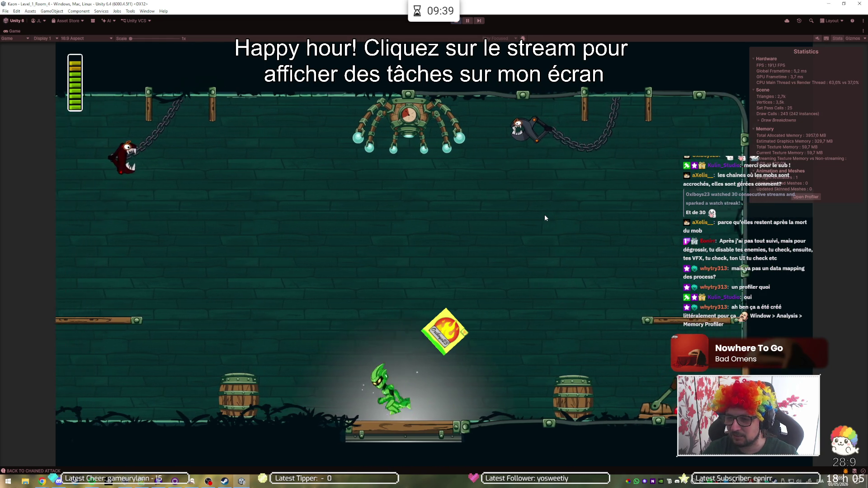
key(q)
key(d)
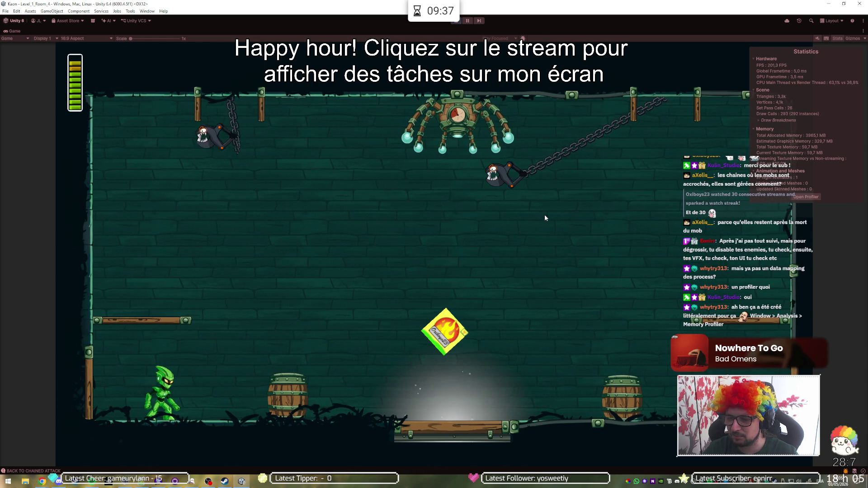
key(d)
key(space)
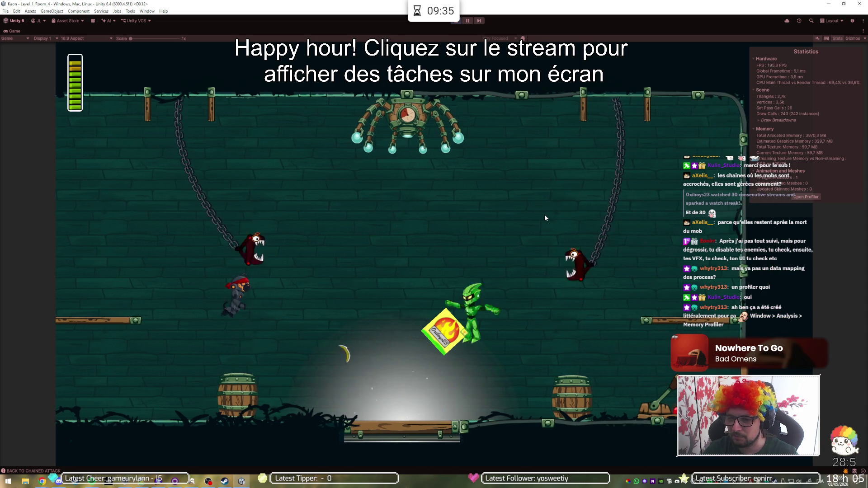
key(q)
key(d)
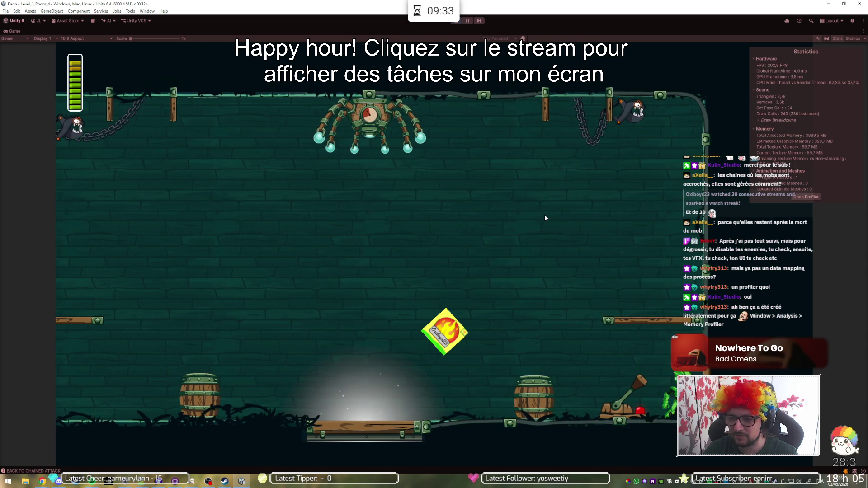
key(q)
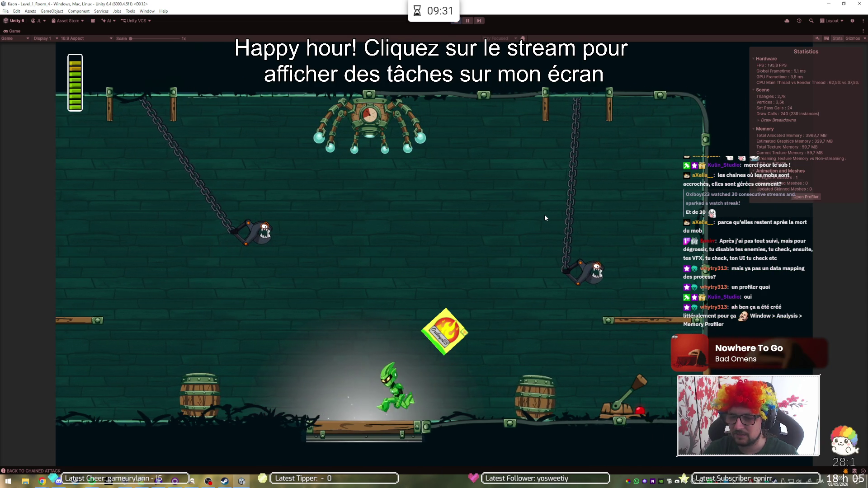
key(q)
key(d)
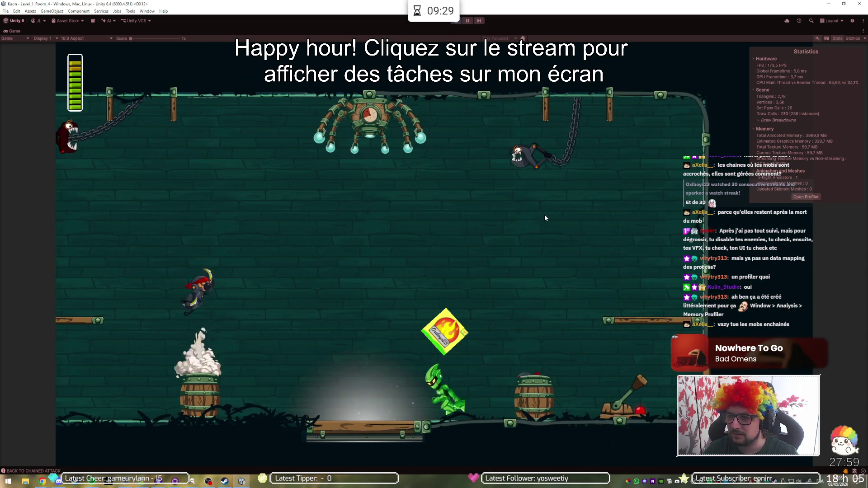
key(q)
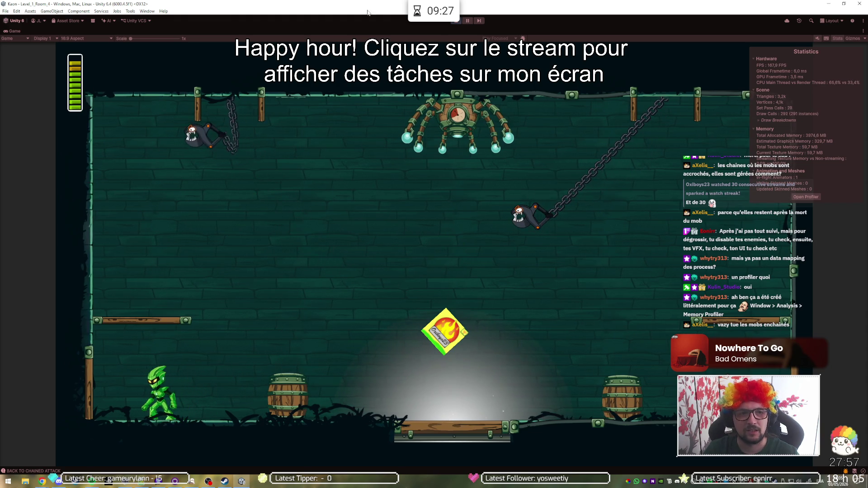
click(131, 11)
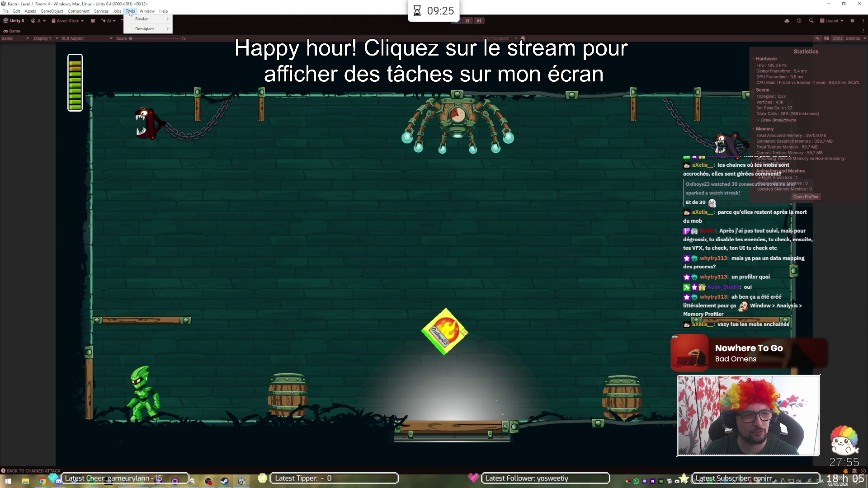
mouse_move(147, 11)
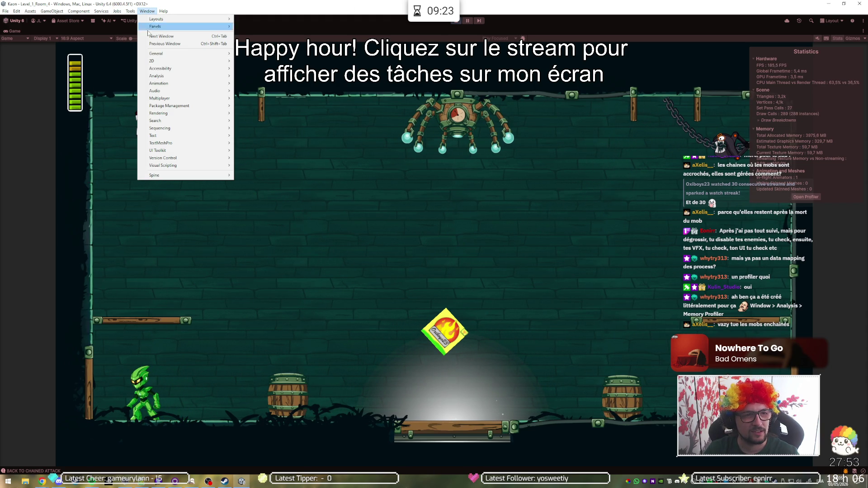
mouse_move(183, 76)
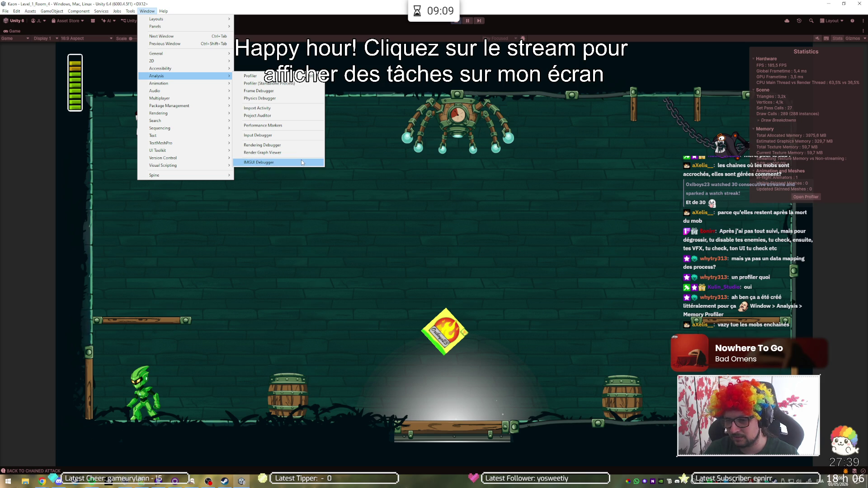
click(416, 299)
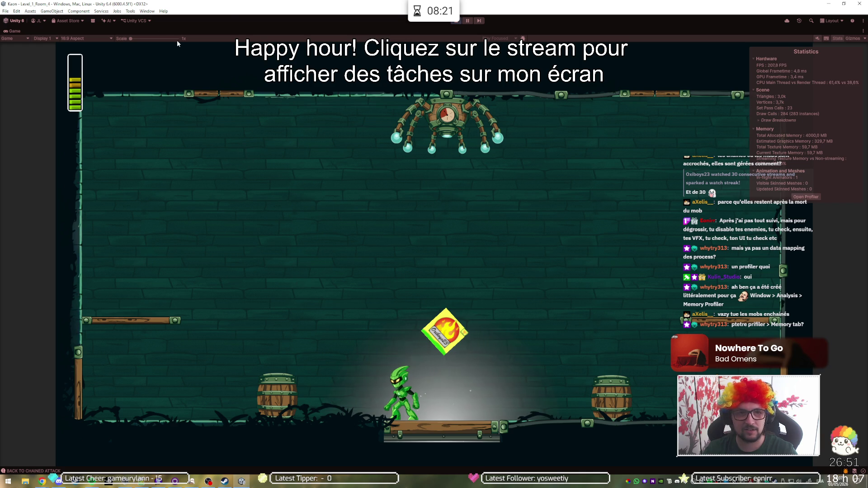
click(147, 11)
- Open Window > Analysis > Profiler (Standalone Process) to review Memory module usage, then close it
mouse_move(155, 21)
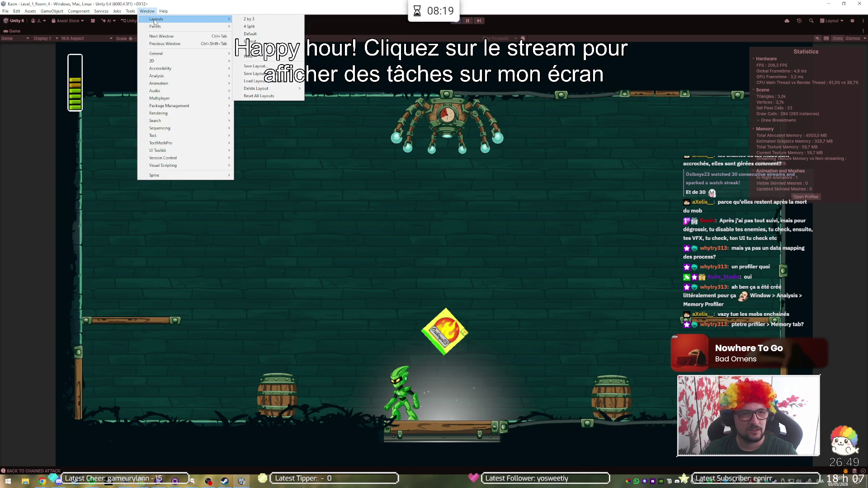
mouse_move(198, 71)
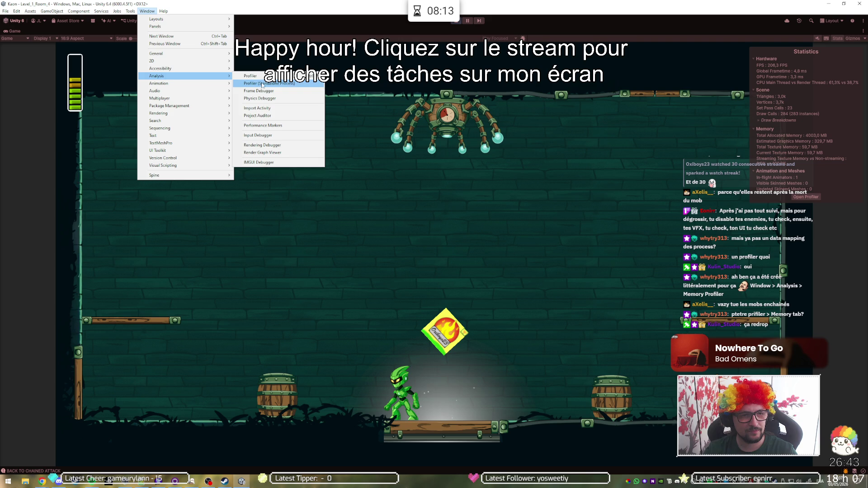
click(251, 76)
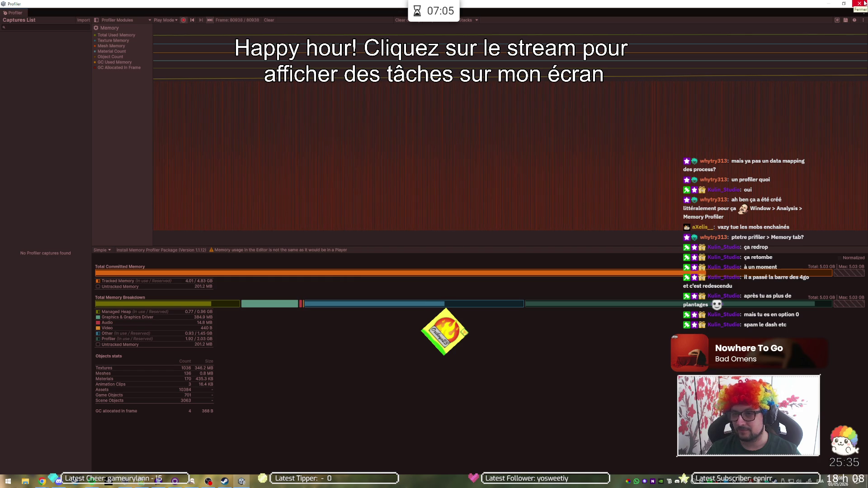
click(860, 4)
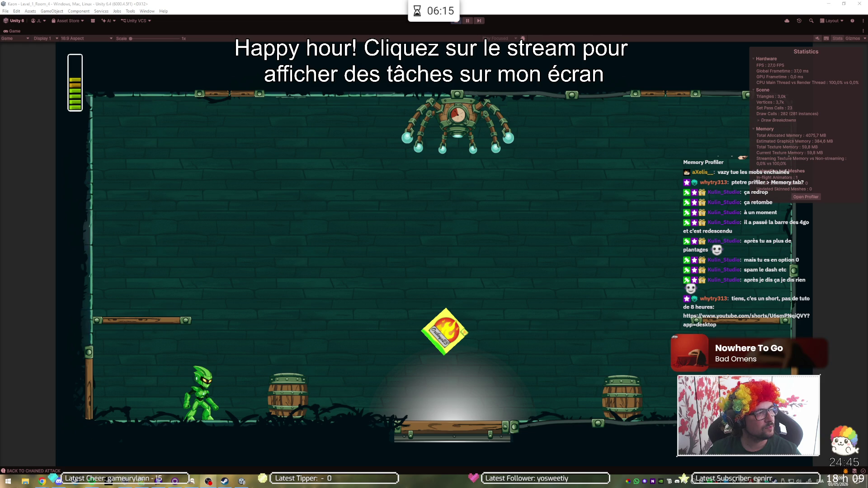
- Bring the Unity memory-profiling YouTube Short in Chrome to the front
click(42, 482)
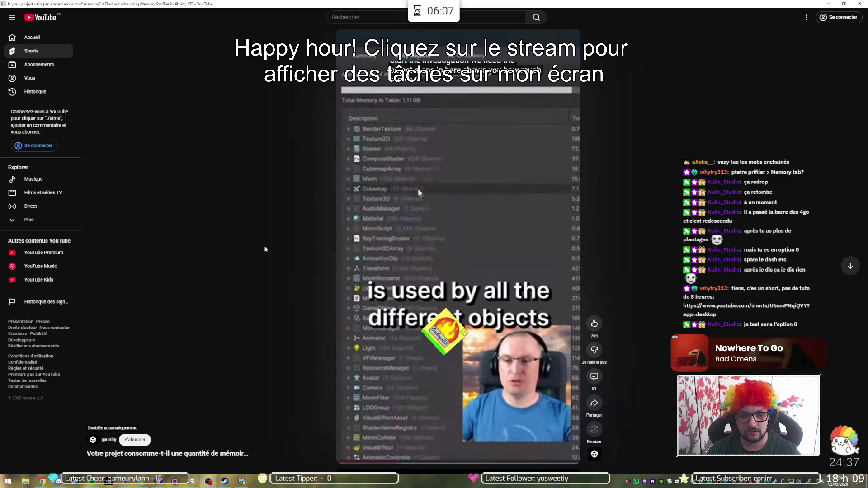
- Rewind the Short to its memory summary scene and pause on 'to start the investigation'
click(448, 240)
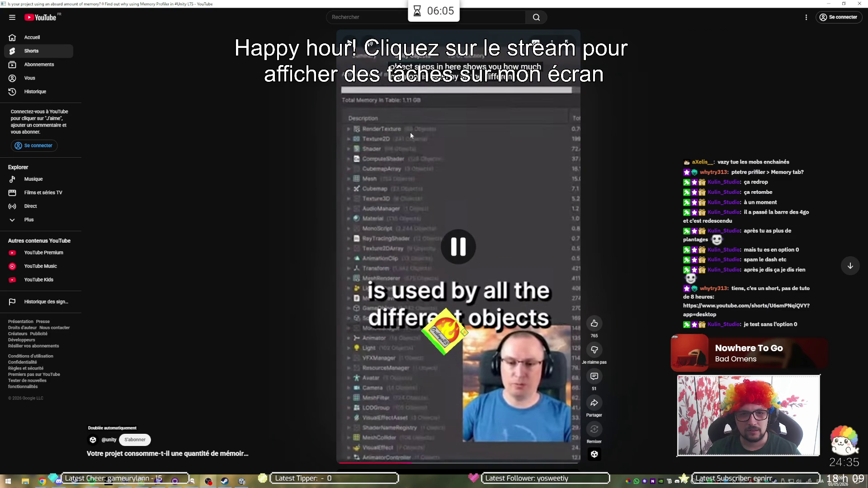
click(398, 464)
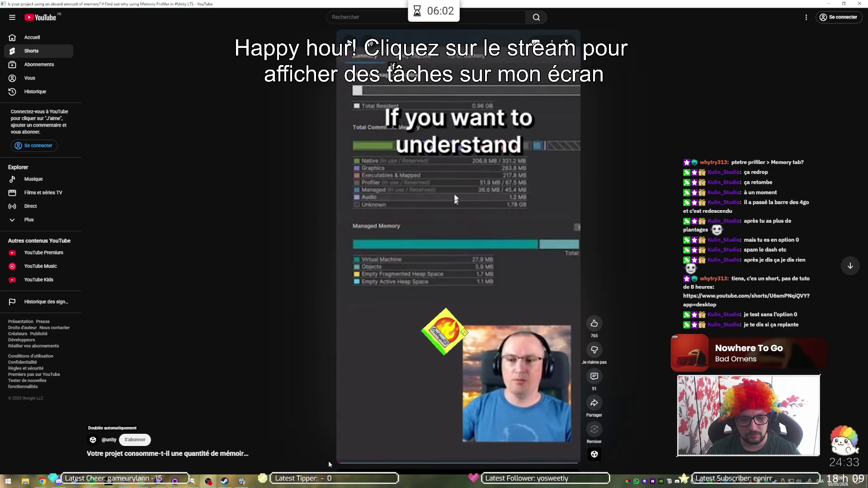
click(401, 309)
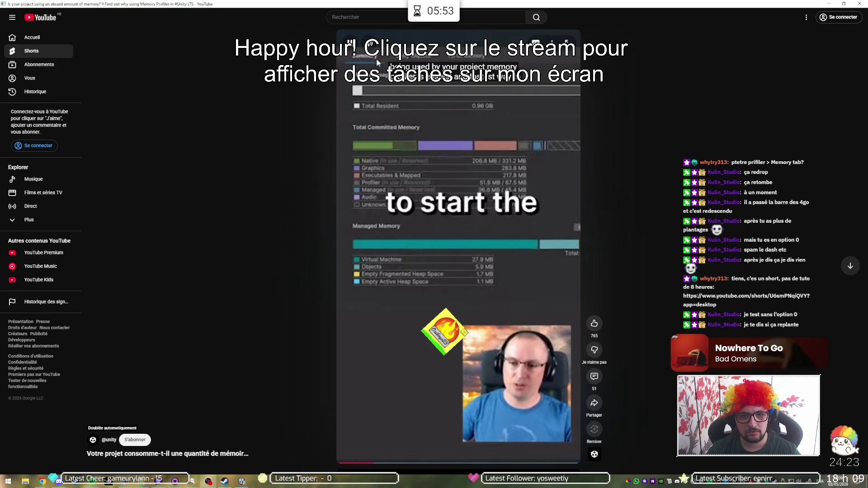
click(400, 308)
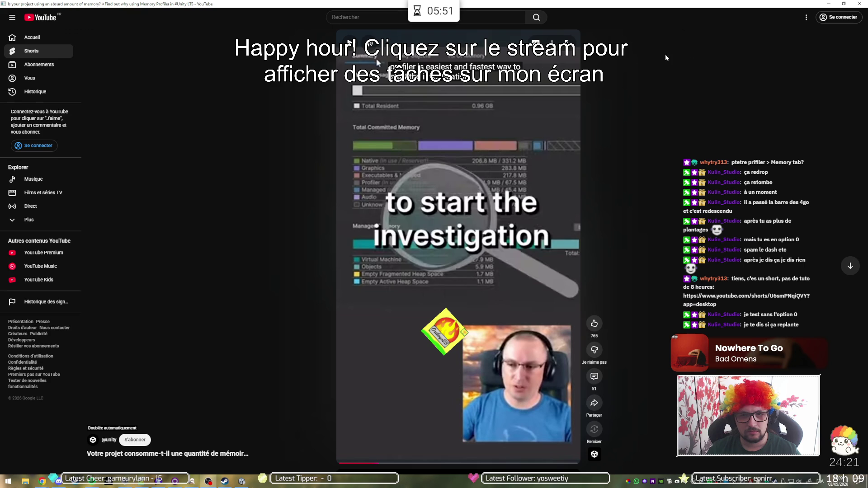
key(alt+Tab)
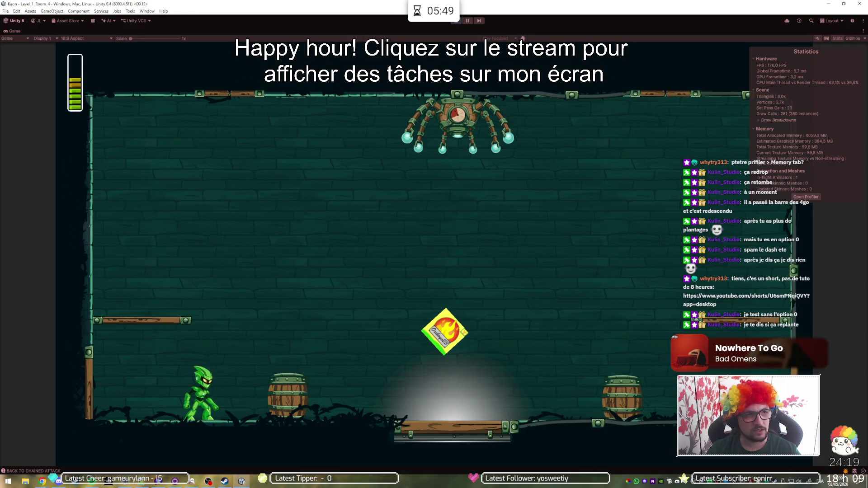
- Review the Profiler's memory breakdown at frame 90911, then minimize the Profiler
key(alt+Tab)
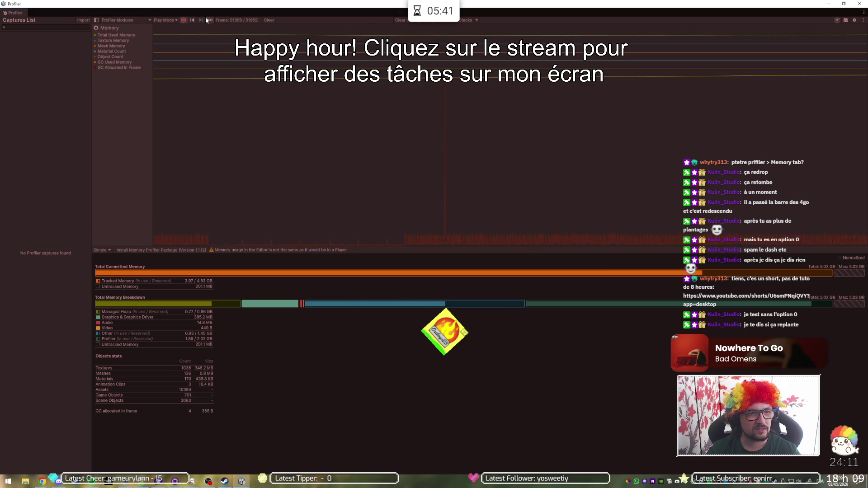
click(354, 239)
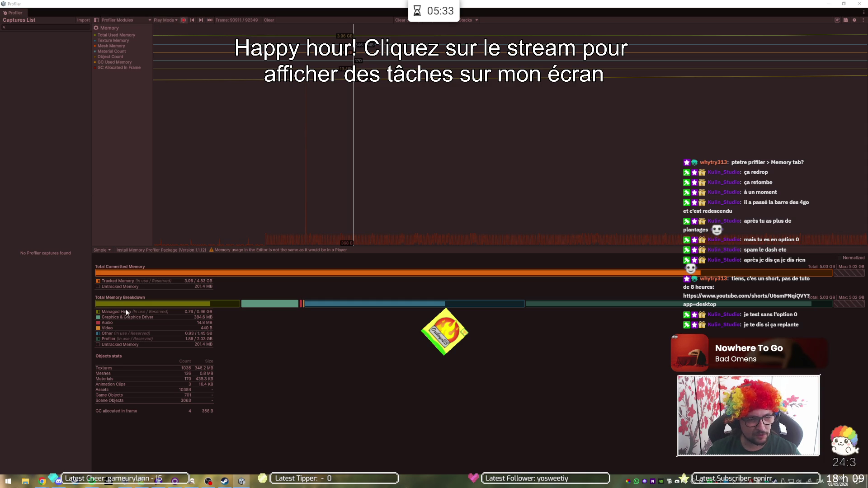
mouse_move(133, 332)
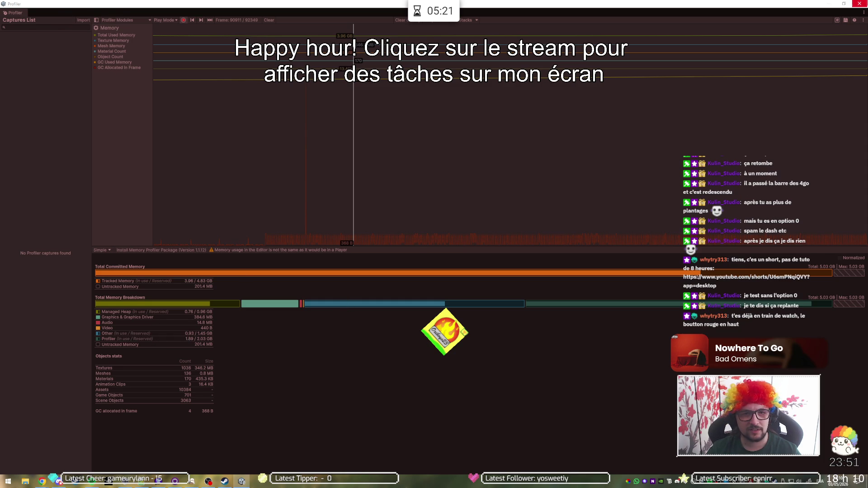
click(860, 4)
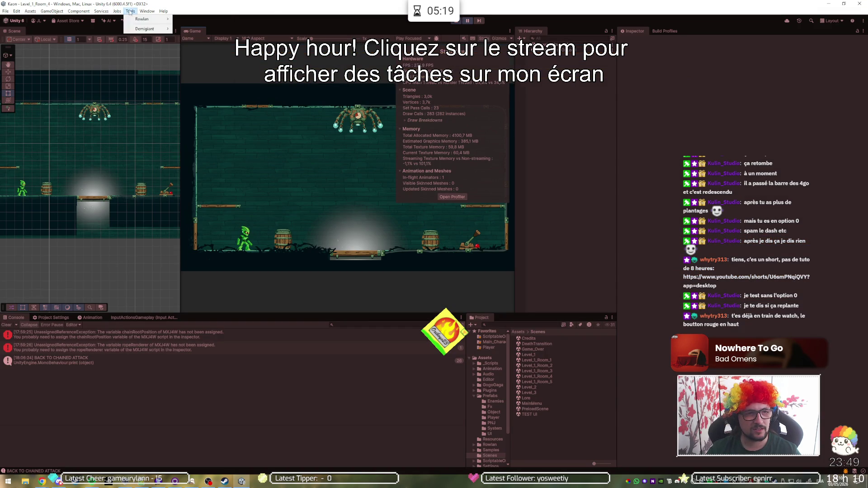
- Launch Window > Analysis > Profiler (Standalone Process) and accept the warning dialog
click(147, 11)
mouse_move(158, 75)
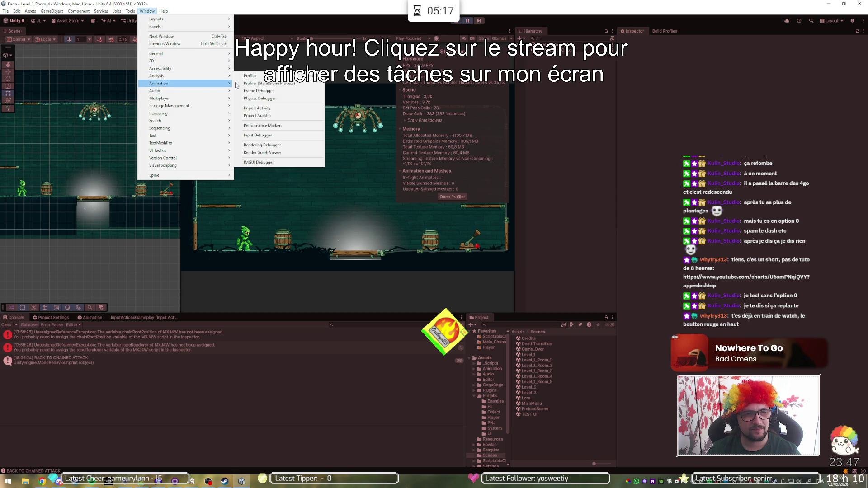
click(284, 86)
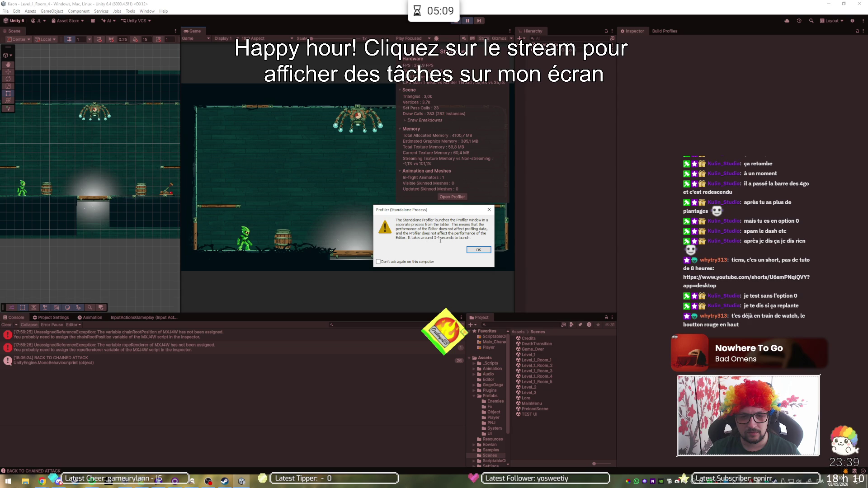
click(469, 249)
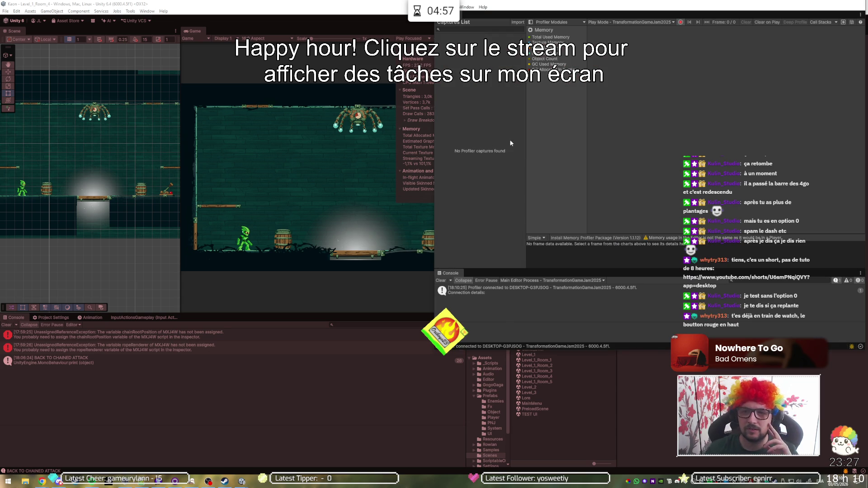
- Toggle recording and undock the standalone Profiler into a floating window
click(681, 22)
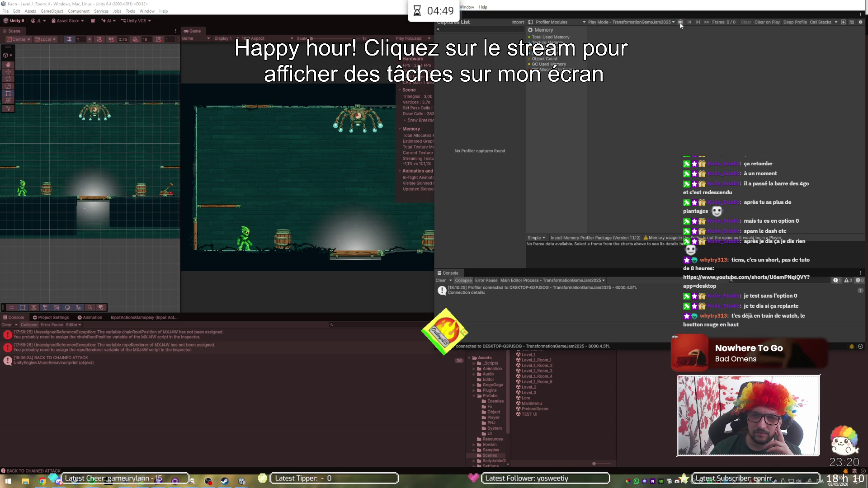
click(680, 21)
mouse_move(579, 16)
mouse_down()
mouse_move(574, 33)
mouse_move(457, 88)
mouse_move(459, 111)
mouse_move(485, 96)
mouse_up()
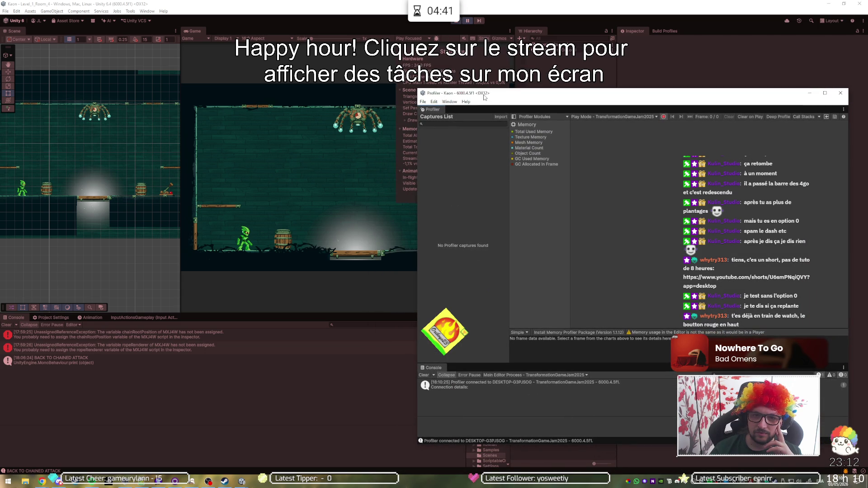
- Raise the floating Profiler from the taskbar and place it over the editor's left side
click(662, 117)
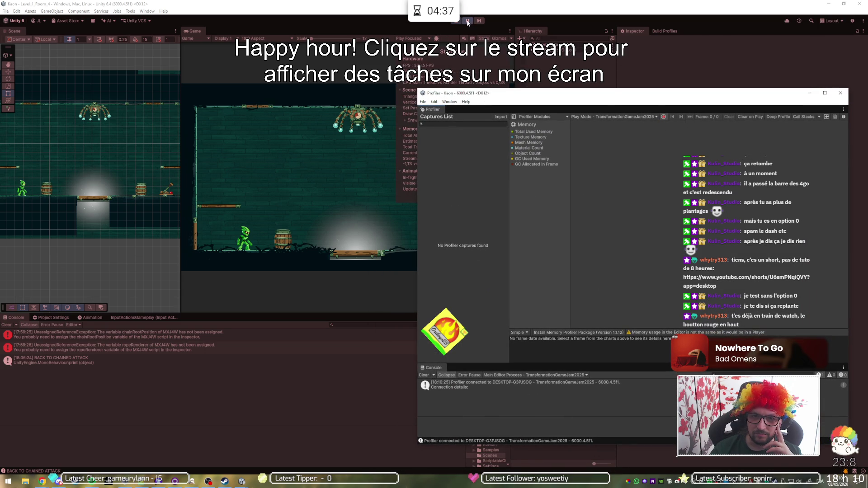
click(468, 21)
mouse_move(241, 484)
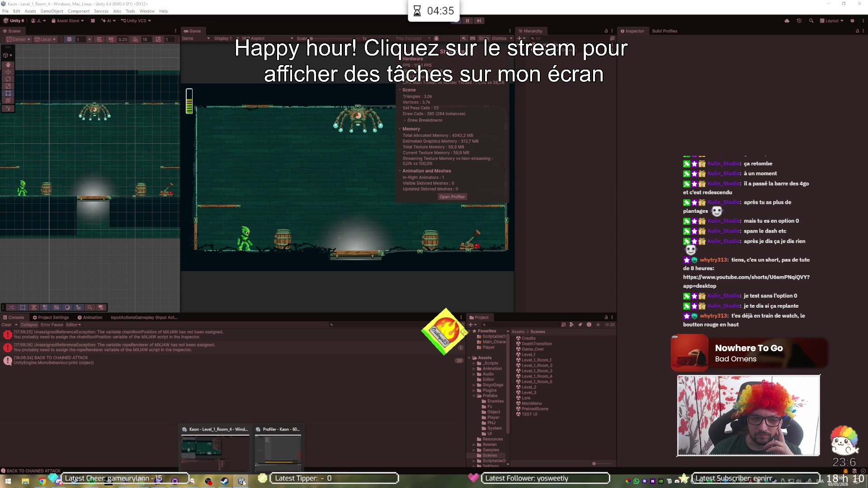
click(278, 448)
mouse_move(633, 96)
mouse_down()
mouse_move(445, 67)
mouse_move(261, 67)
mouse_up()
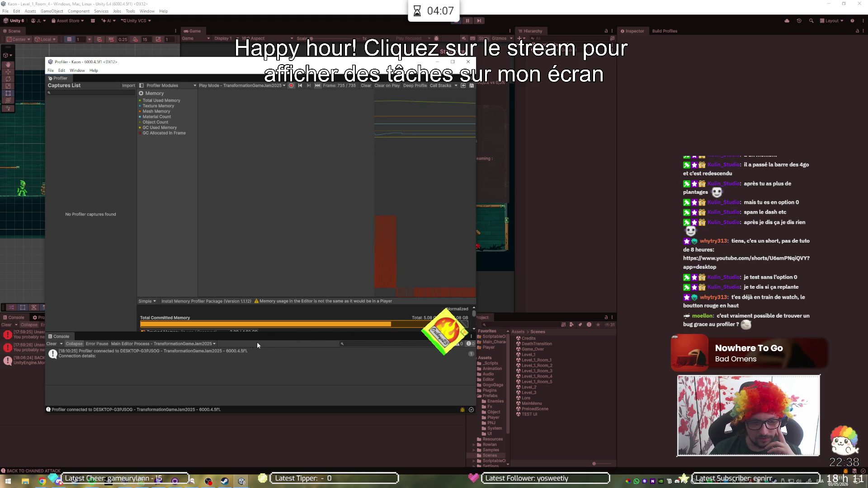
- Make the Profiler taller, close its Console, and switch the Memory module from Simple to Detailed
drag(362, 59, 368, 35)
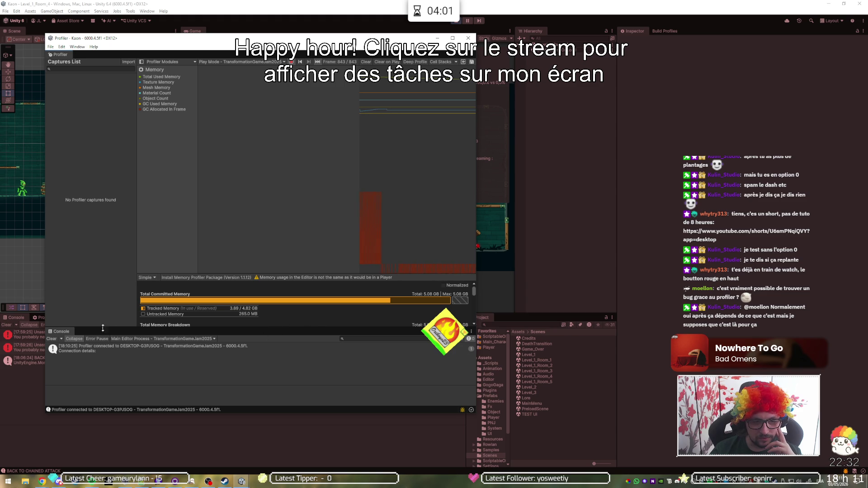
middle_click(61, 333)
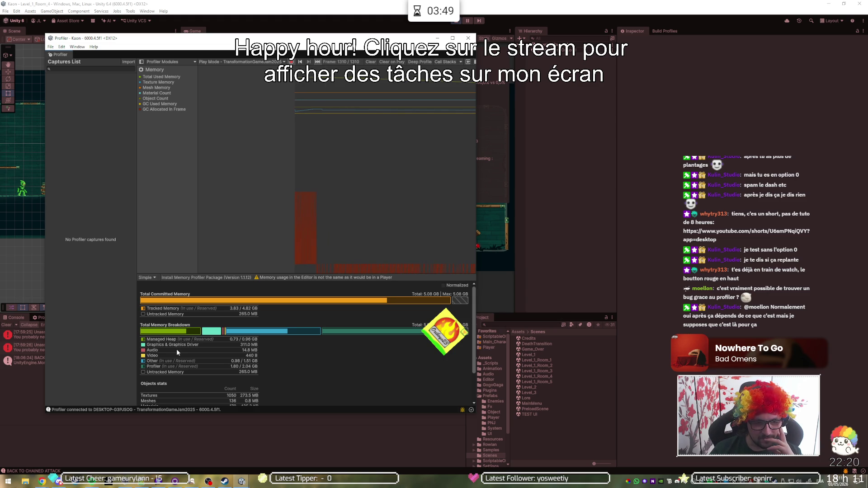
drag(354, 263, 360, 265)
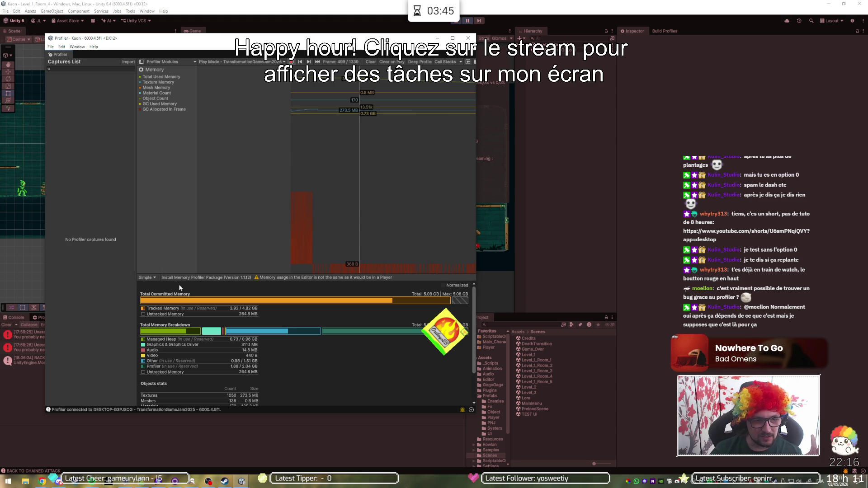
click(152, 280)
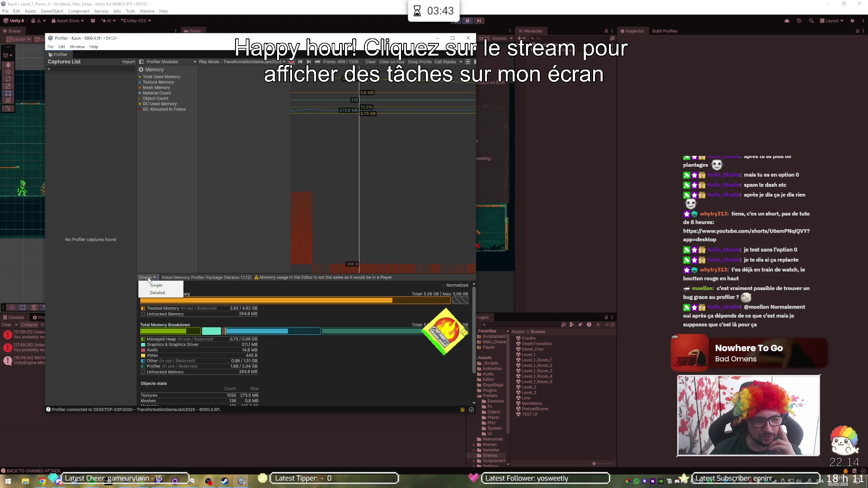
click(154, 292)
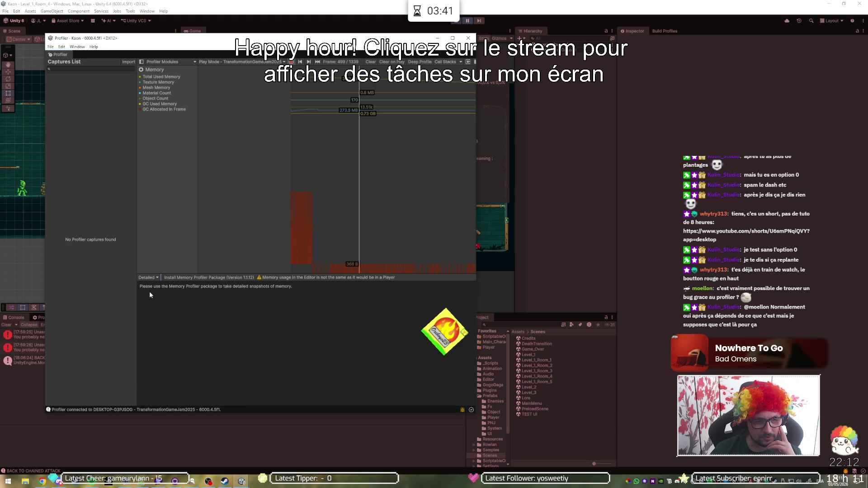
click(347, 248)
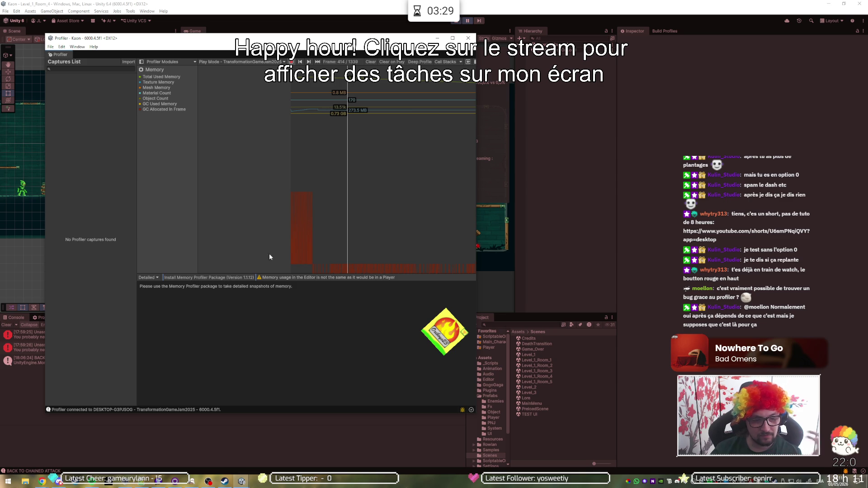
- Close the floating standalone Profiler and reopen the built-in Profiler from Window > Analysis
click(469, 39)
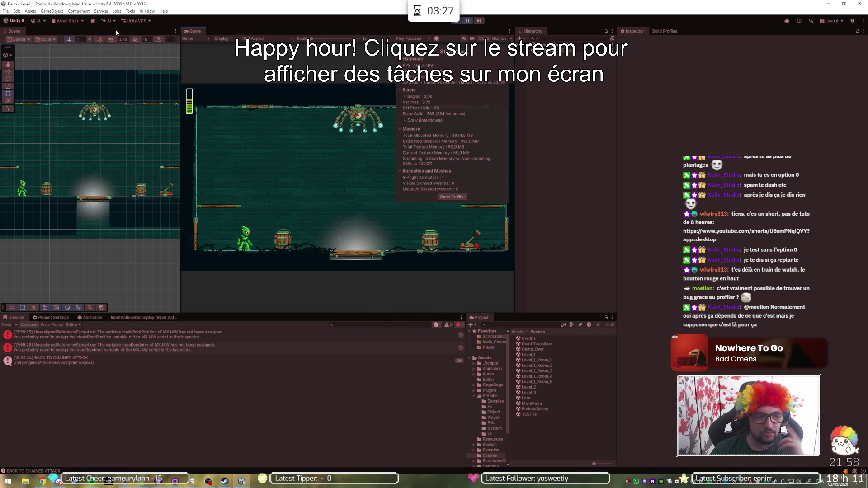
click(145, 12)
mouse_move(133, 11)
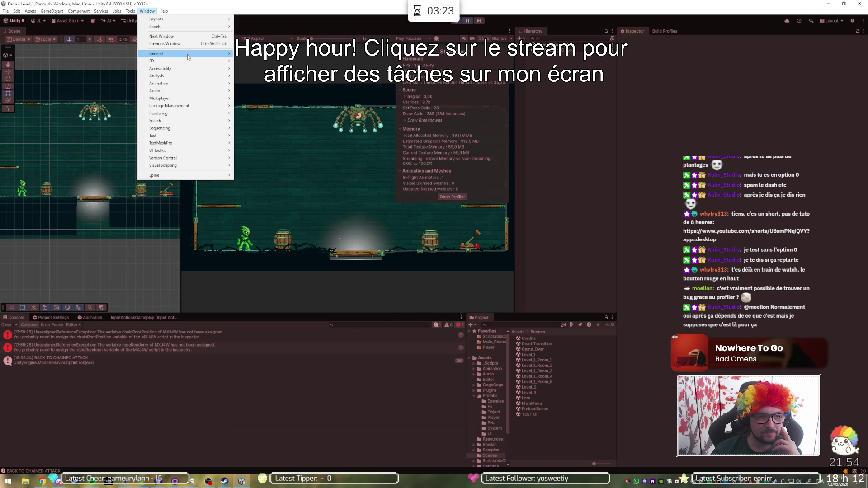
mouse_move(218, 76)
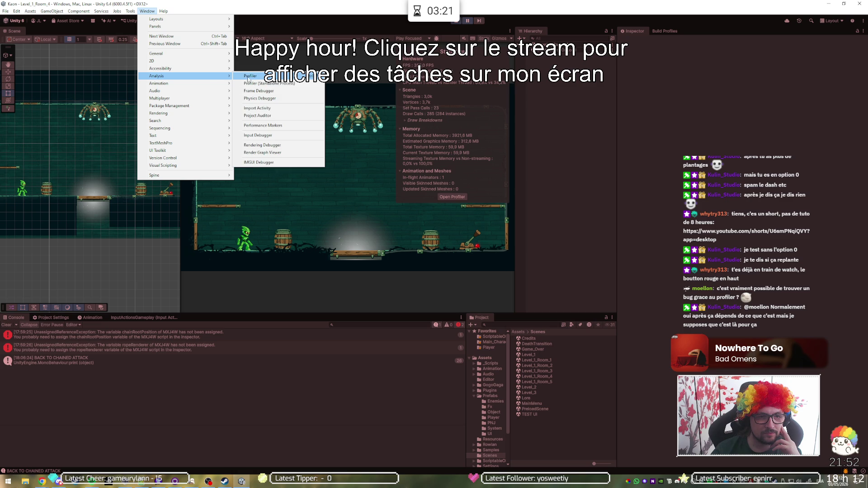
click(271, 76)
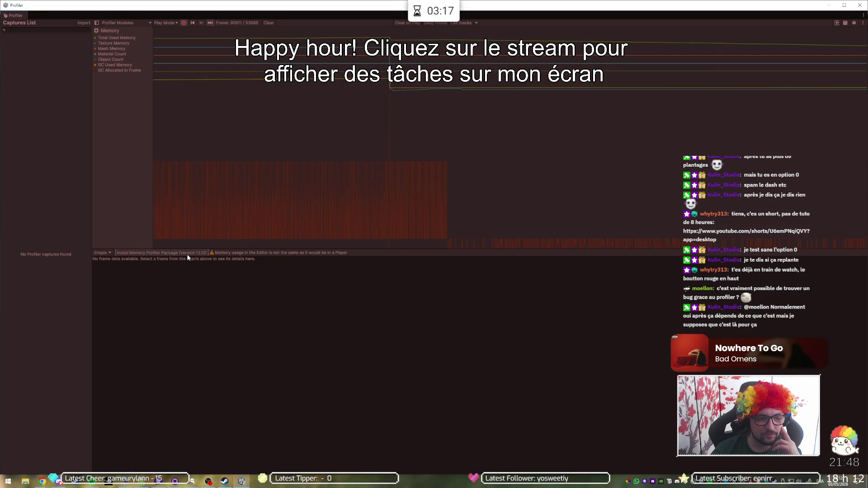
- Drag the Profiler down off the editor and stop Play mode
drag(390, 6, 390, 487)
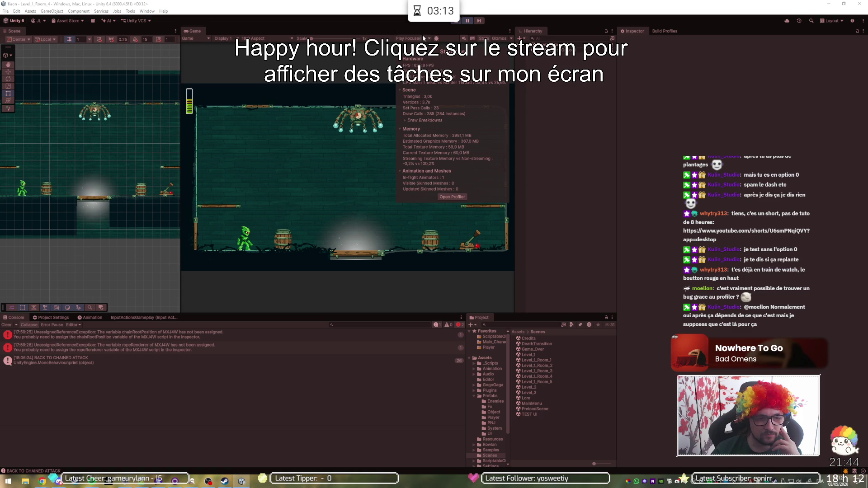
click(456, 21)
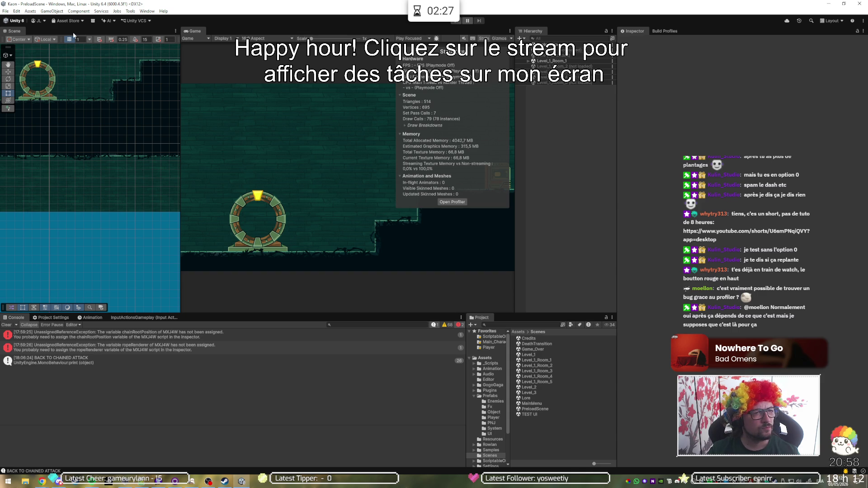
click(116, 11)
- Reopen the Profiler as a floating window and move it down below the editor
mouse_move(147, 11)
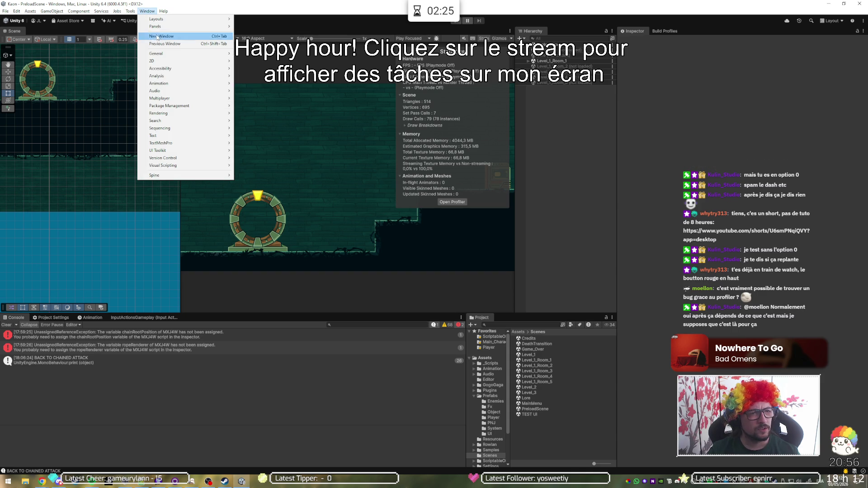
mouse_move(178, 55)
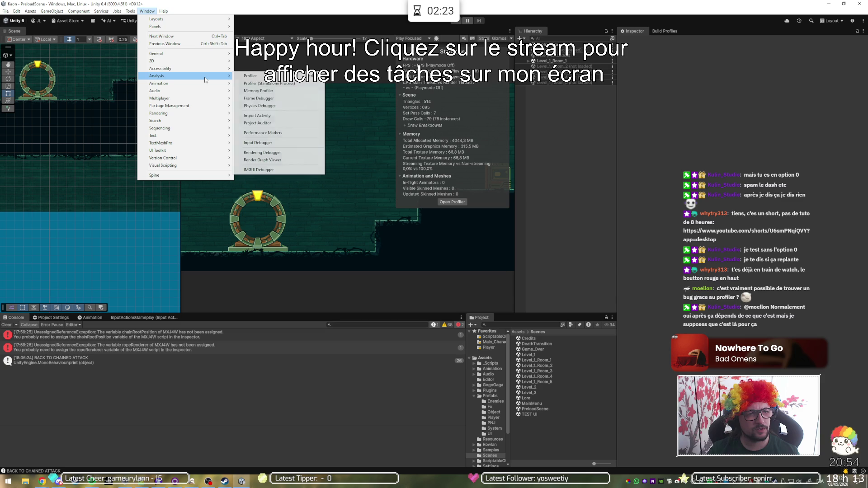
click(232, 84)
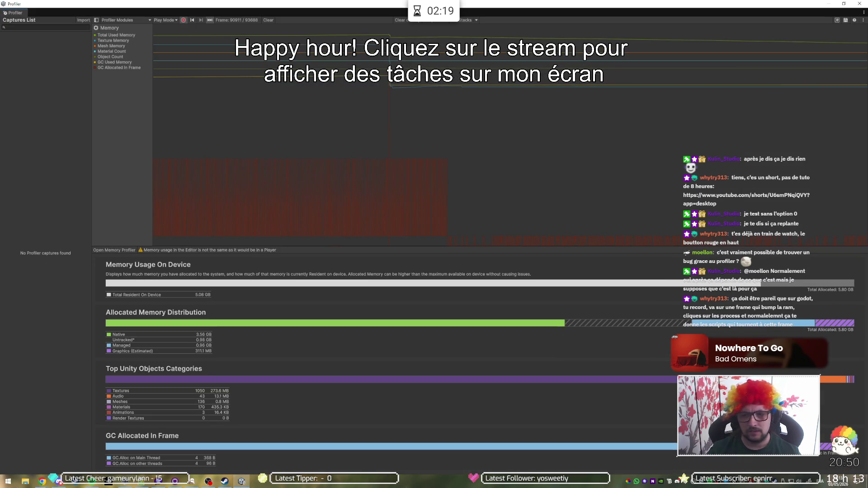
double_click(487, 6)
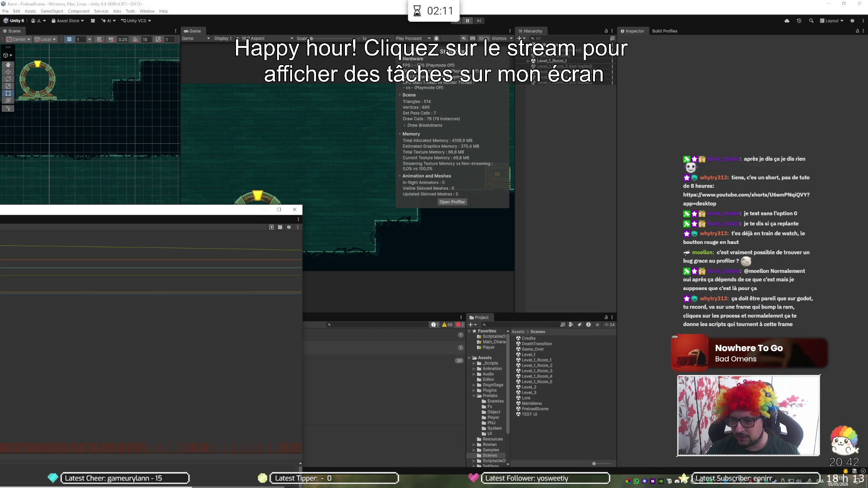
drag(0, 210, 1, 1)
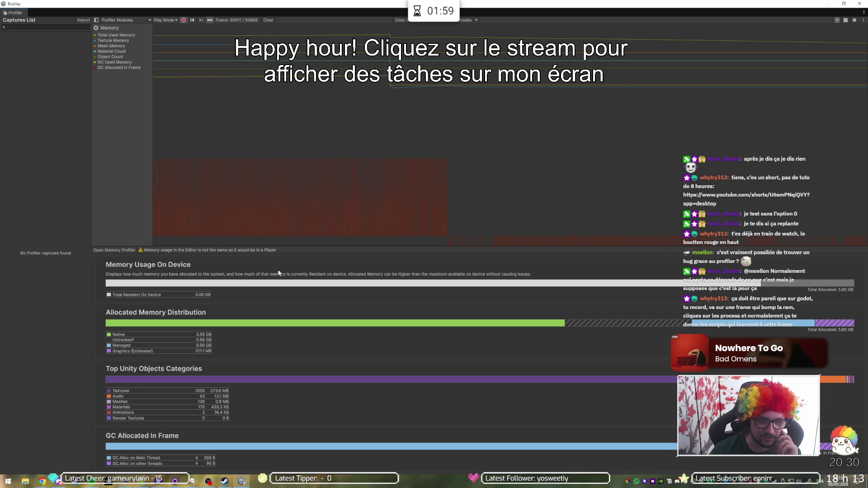
drag(348, 4, 350, 156)
- Enter Play mode with Ctrl+P and make the Profiler fill the screen again
key(ctrl+p)
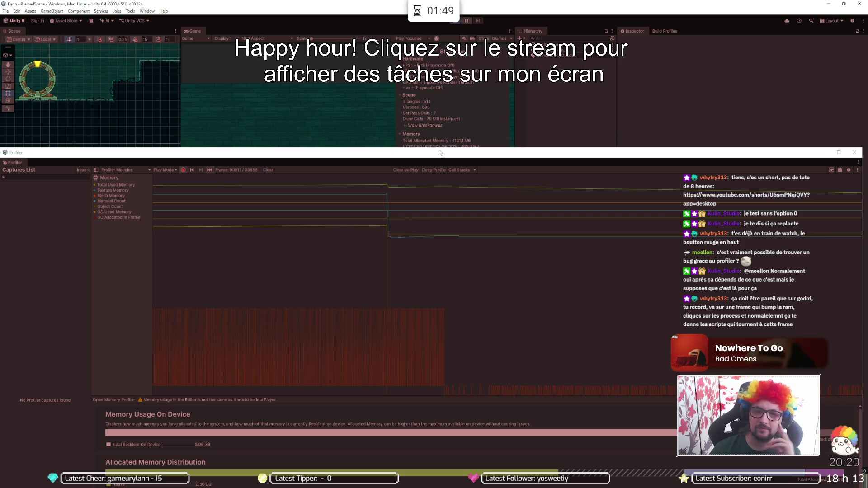
double_click(345, 154)
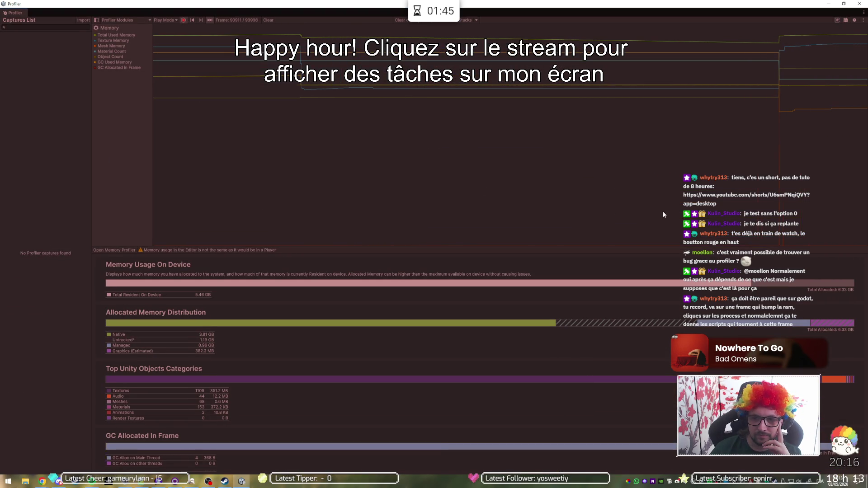
drag(622, 6, 564, 301)
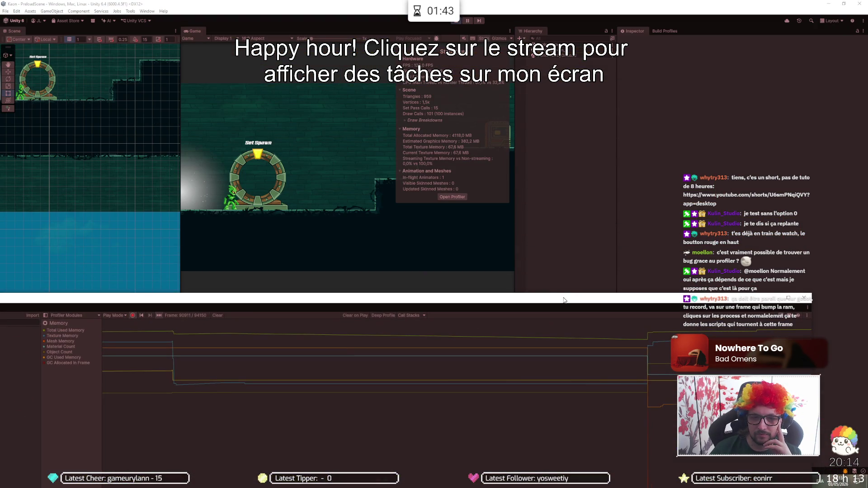
double_click(565, 300)
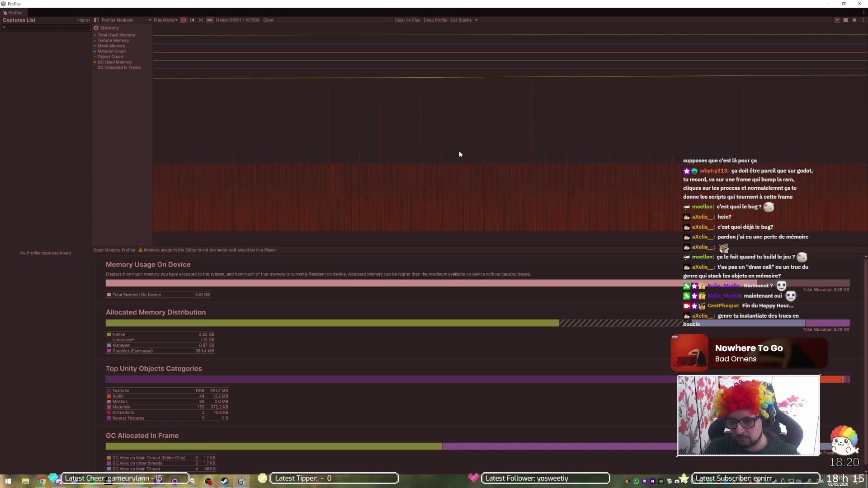
- Read the memory values at several recorded frames in the Memory chart
click(314, 186)
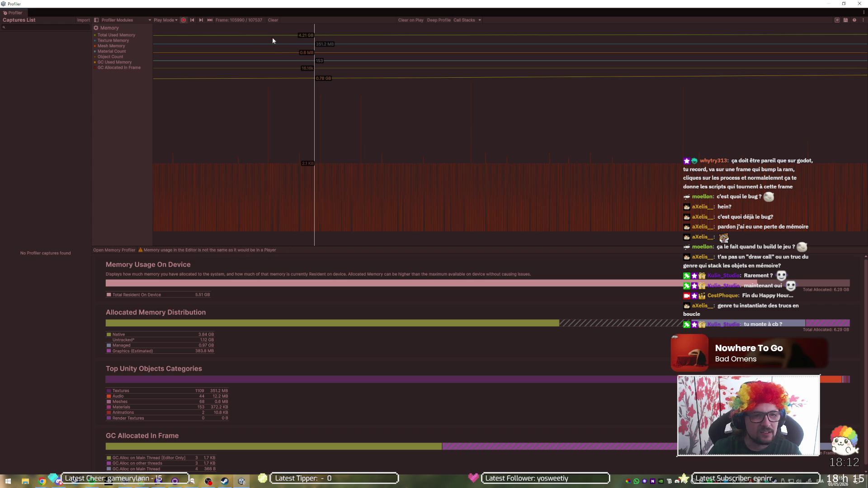
click(99, 21)
click(126, 150)
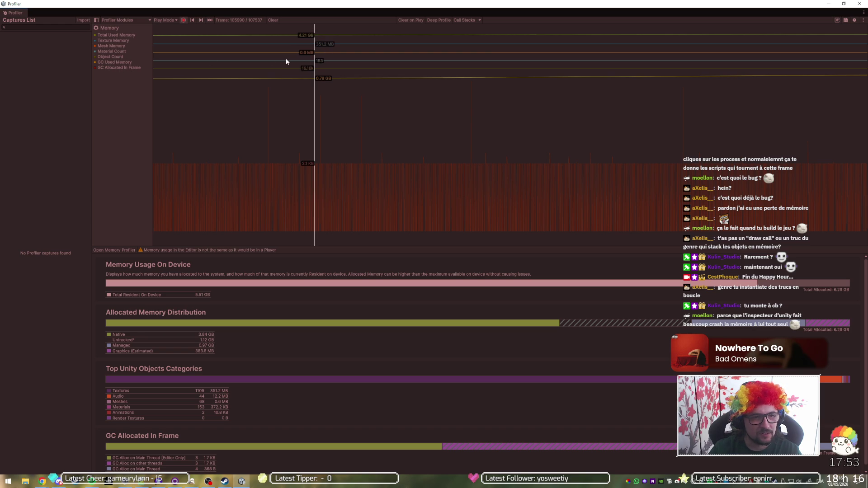
click(307, 70)
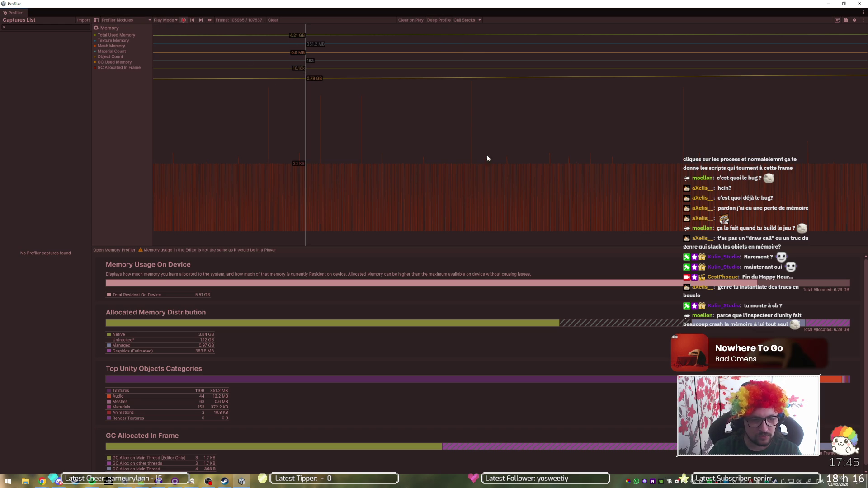
click(393, 168)
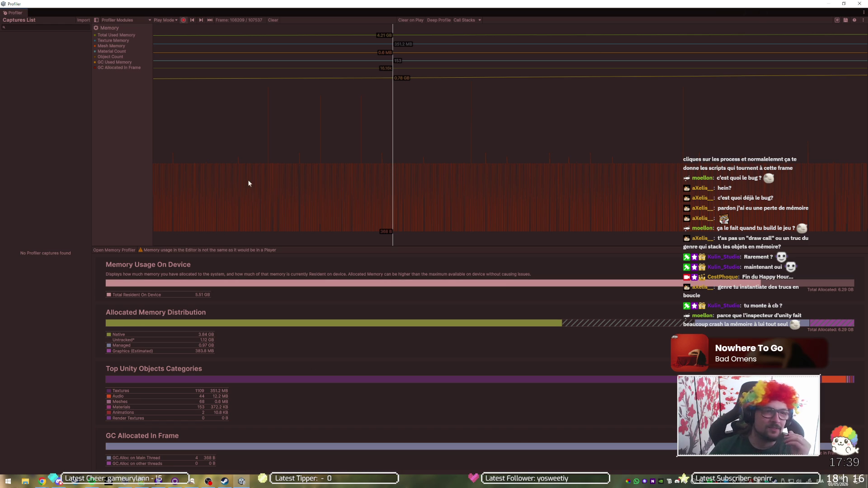
- Check the Play Mode target, jump to the latest frame, and bring the editor back above the Profiler
click(173, 23)
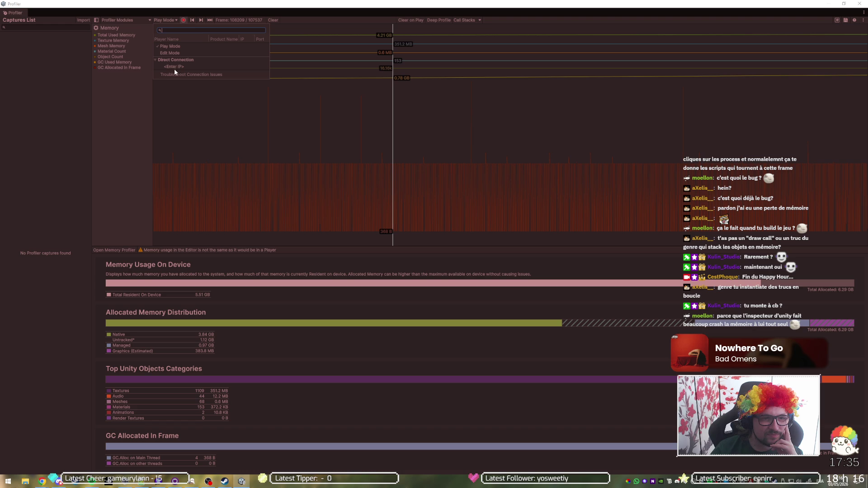
click(161, 21)
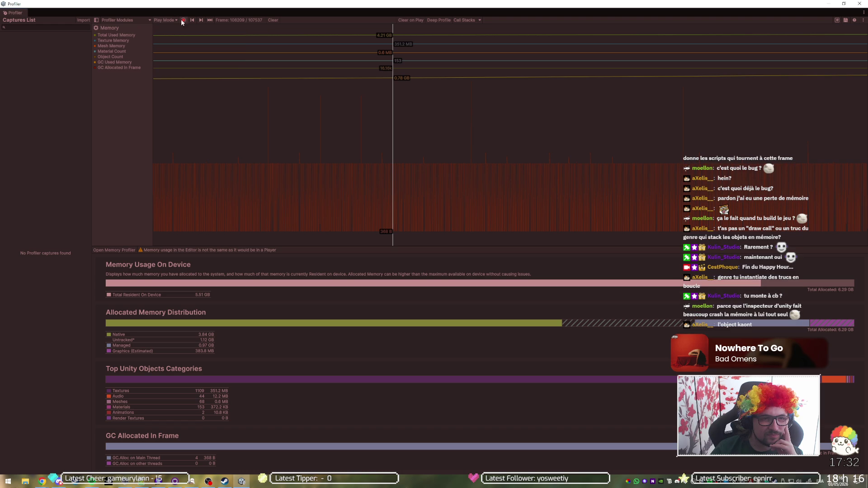
click(209, 21)
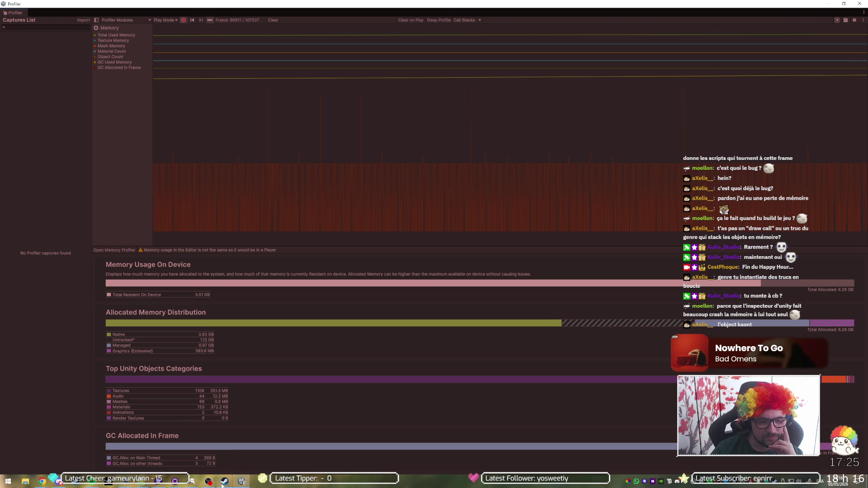
double_click(498, 5)
click(469, 24)
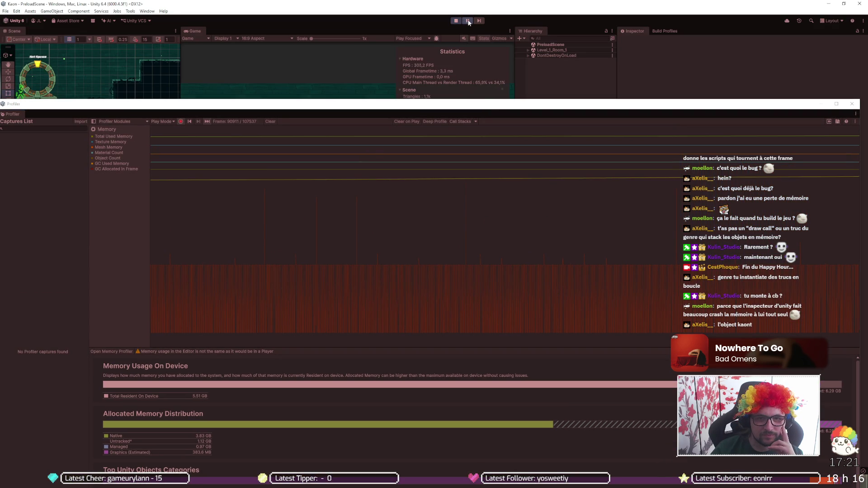
- Maximize the Profiler window again so the Memory module fills the screen
double_click(463, 109)
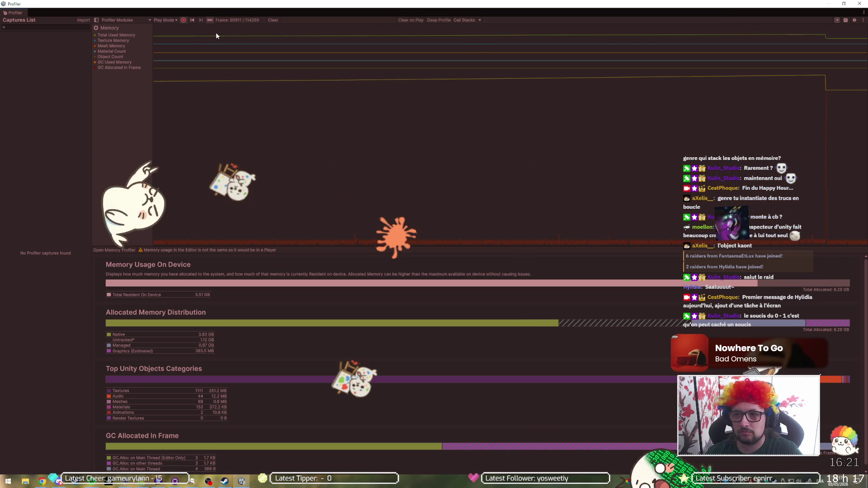
- Select frame 112541, then latest frame 114327, in the Memory chart, and return to the YouTube Short
click(197, 38)
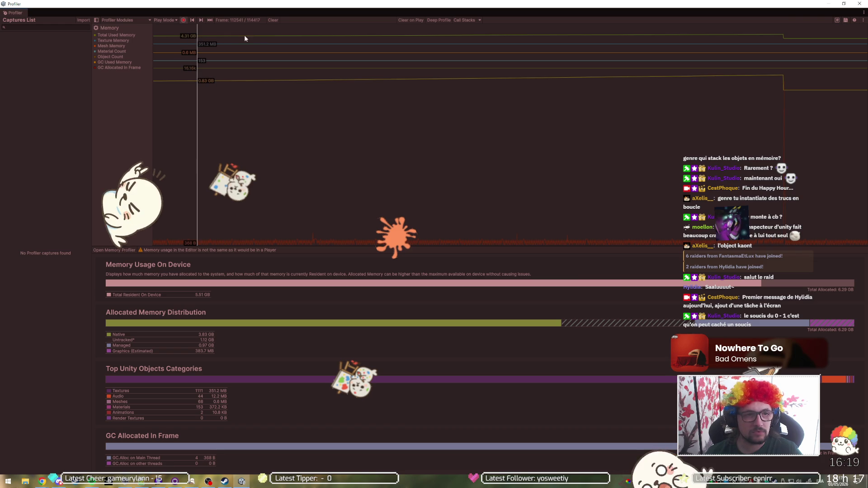
click(835, 45)
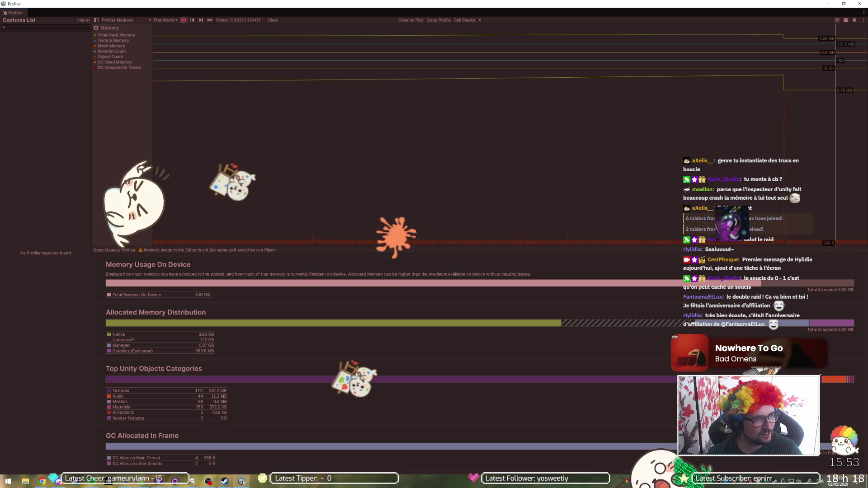
key(alt+Tab)
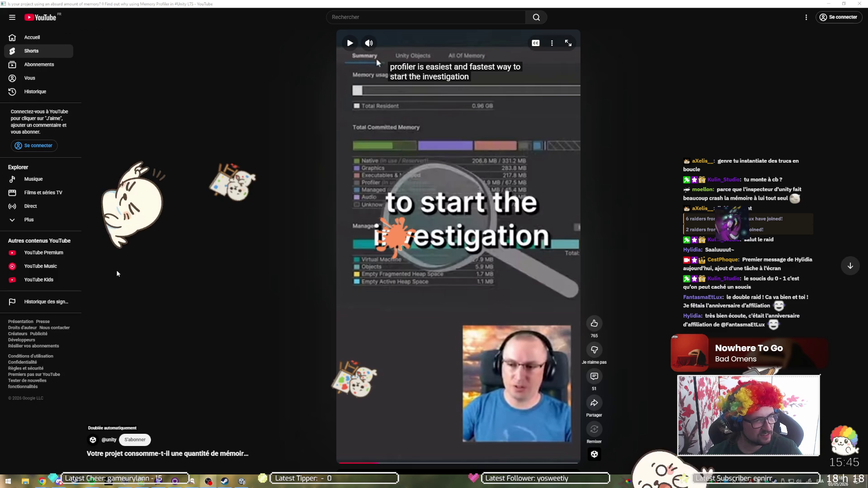
key(alt+Tab)
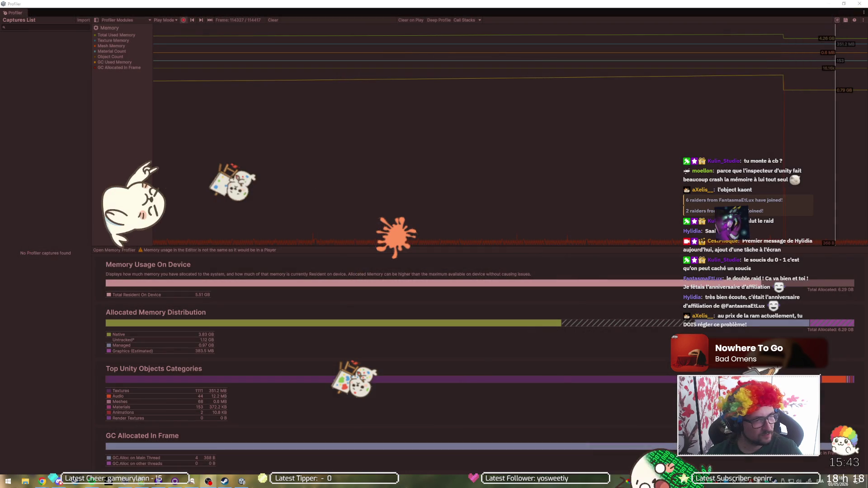
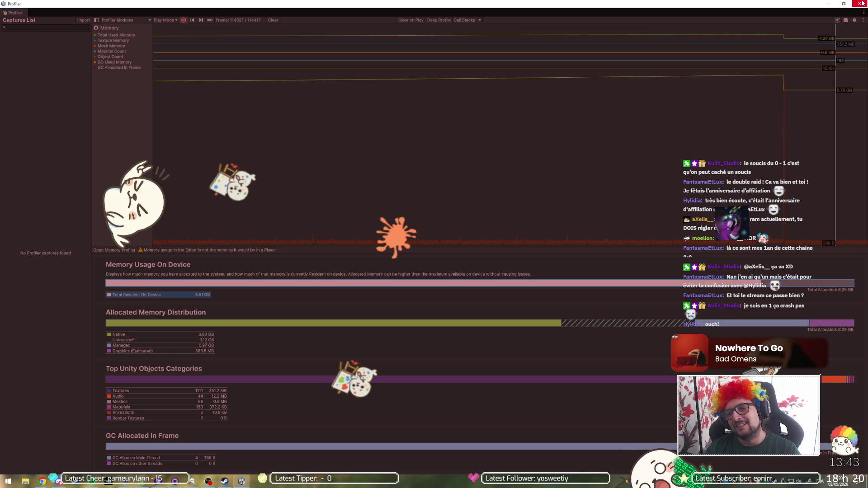
- Pause the running game and reopen the Profiler on its Memory module
click(862, 3)
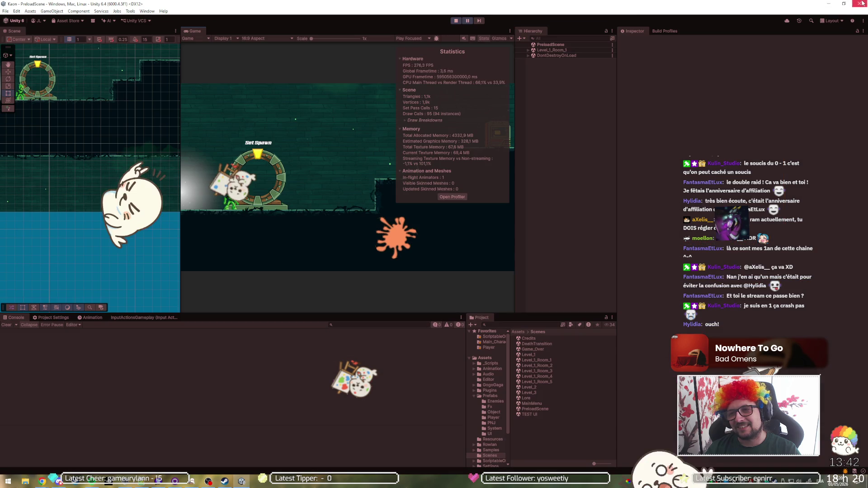
click(468, 22)
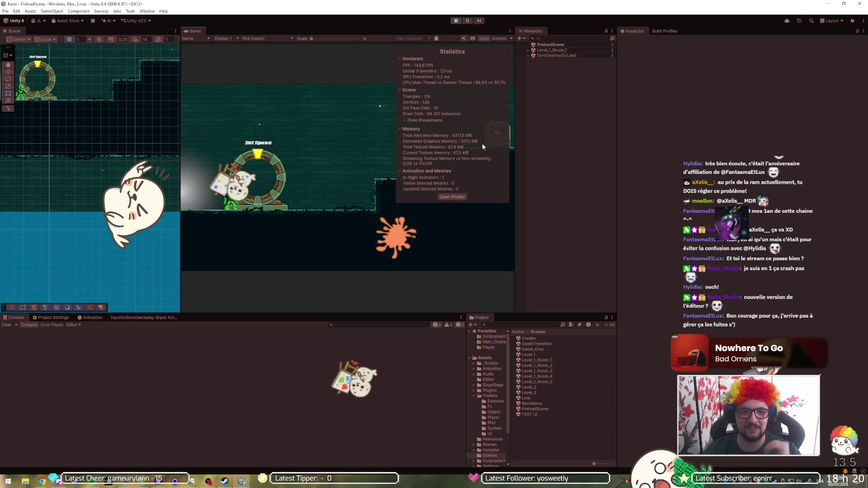
click(445, 199)
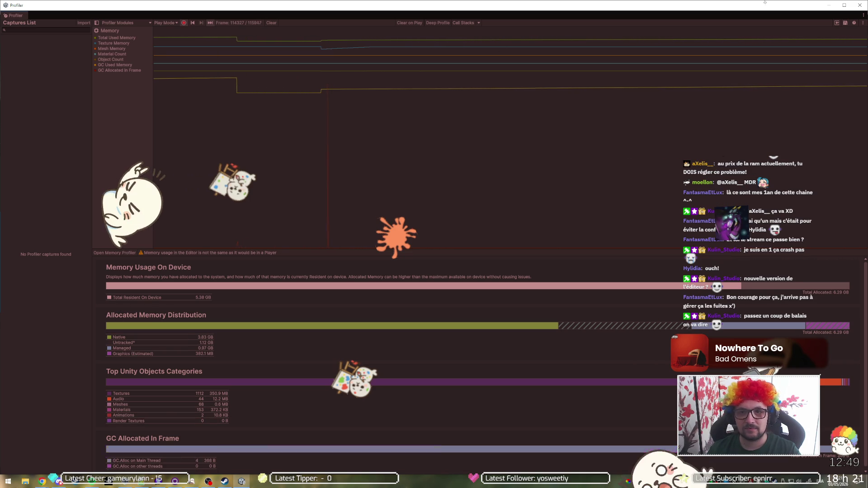
- Leave the full-screen Profiler with Alt+Tab to get back to the running editor
key(alt+Tab)
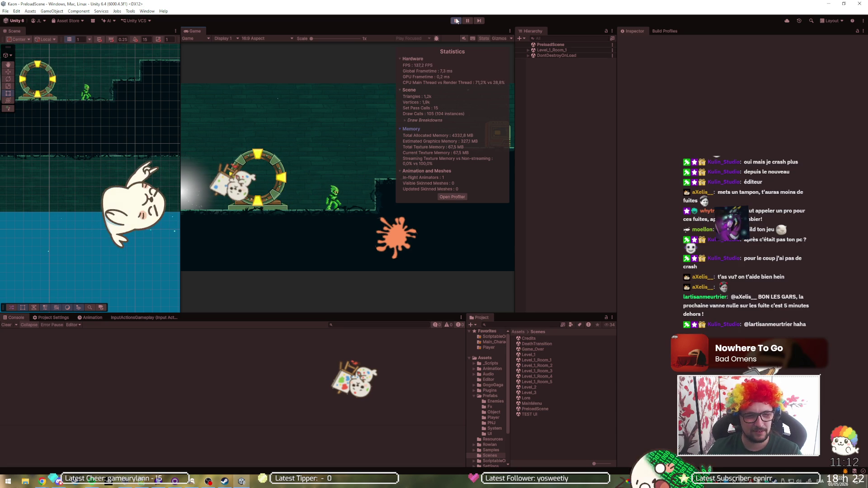
- Open and close the teleporter's Biome 1 room menu twice in-game, then stop play mode
key(e)
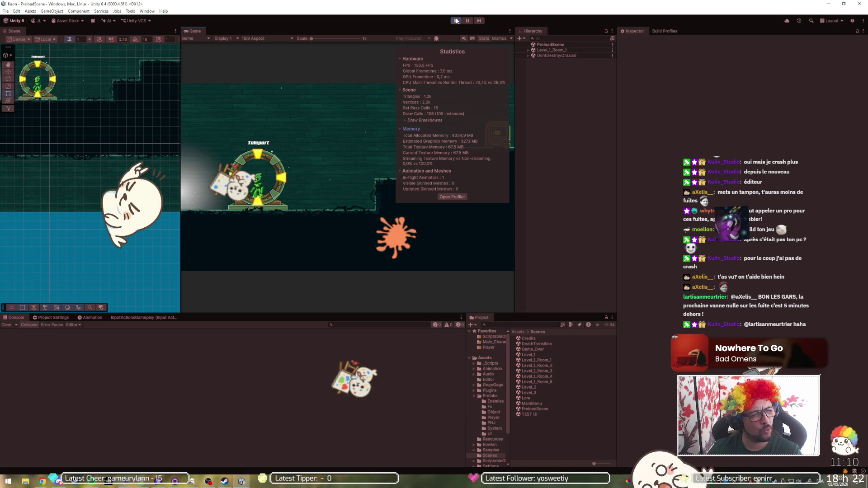
key(Escape)
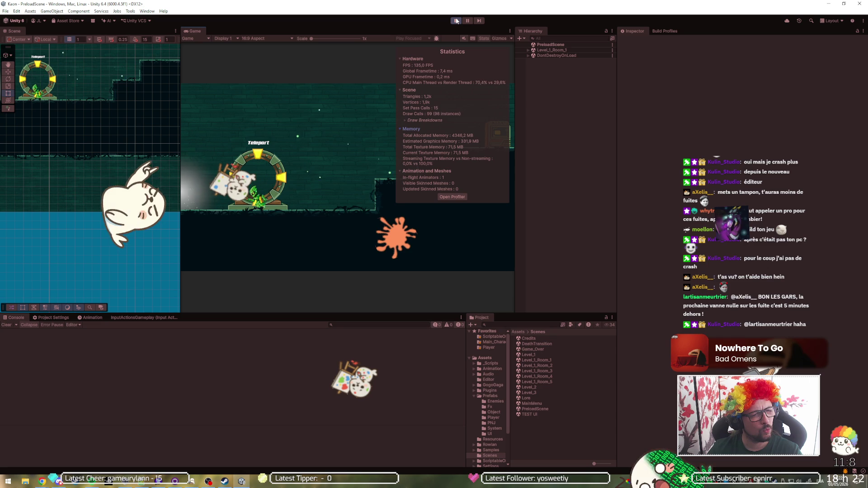
key(Left)
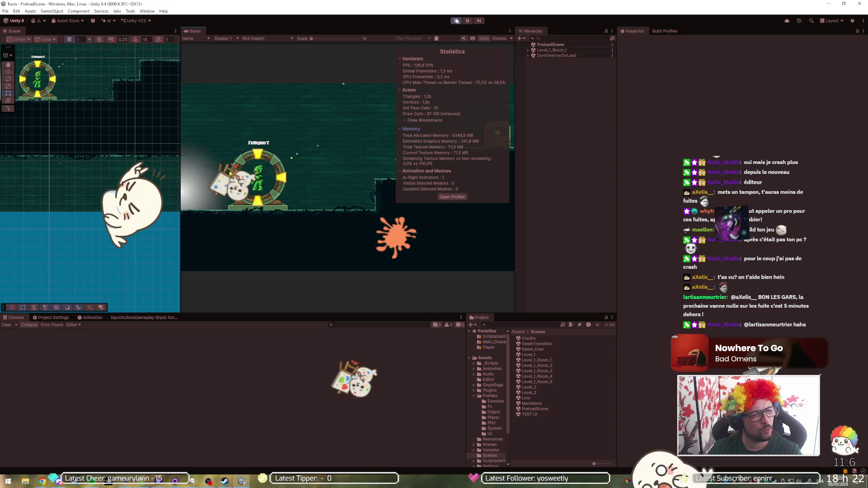
key(e)
key(Escape)
key(Right)
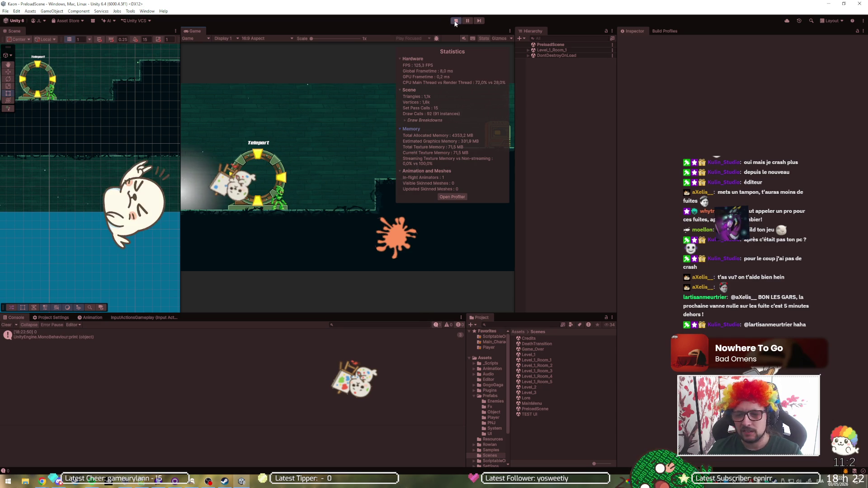
click(456, 22)
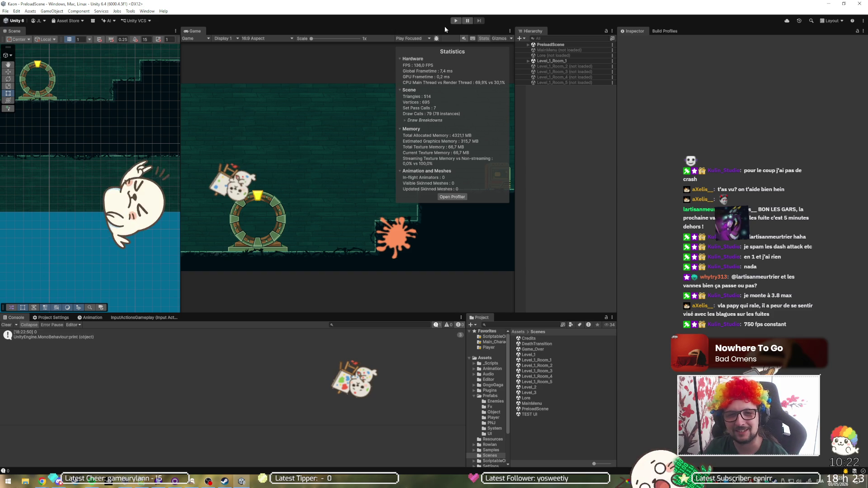
- Restart the game in play mode for another test run
click(455, 20)
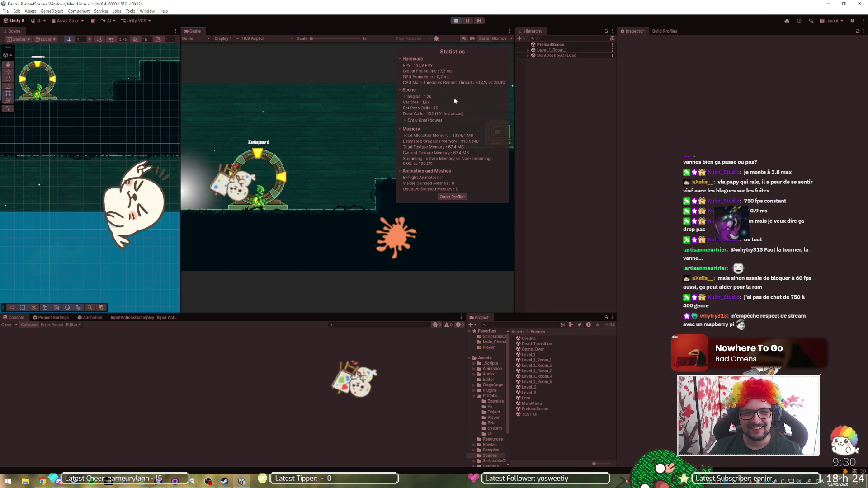
- Exit play mode to go back to editing the level scenes
click(454, 23)
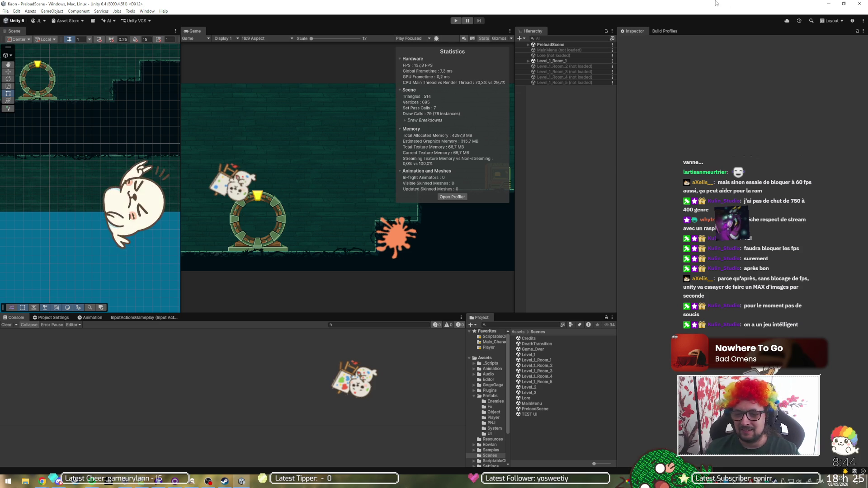
- Swap Level_1_Room_1 for Level_1_Room_4 in the Hierarchy, clear Console errors, and turn off Stats
double_click(572, 77)
right_click(580, 61)
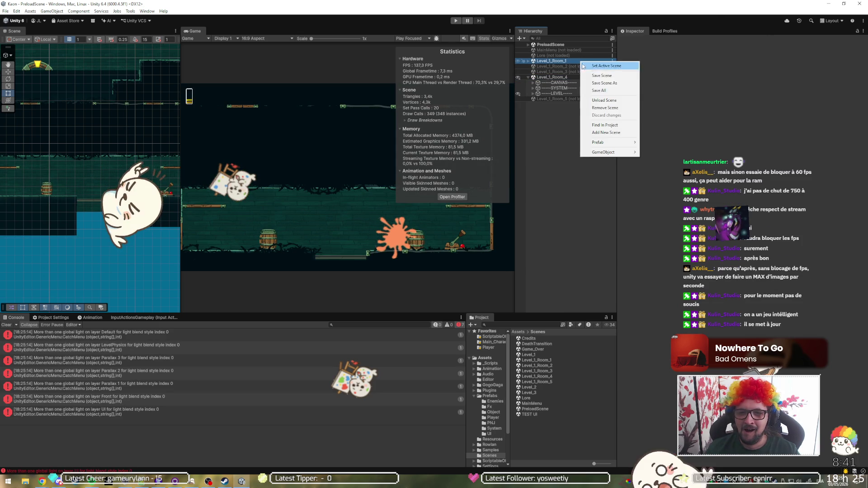
click(592, 97)
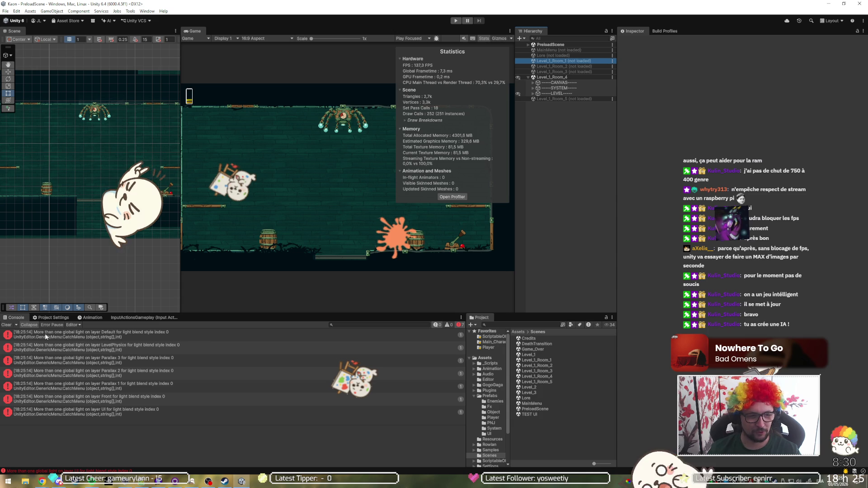
click(7, 324)
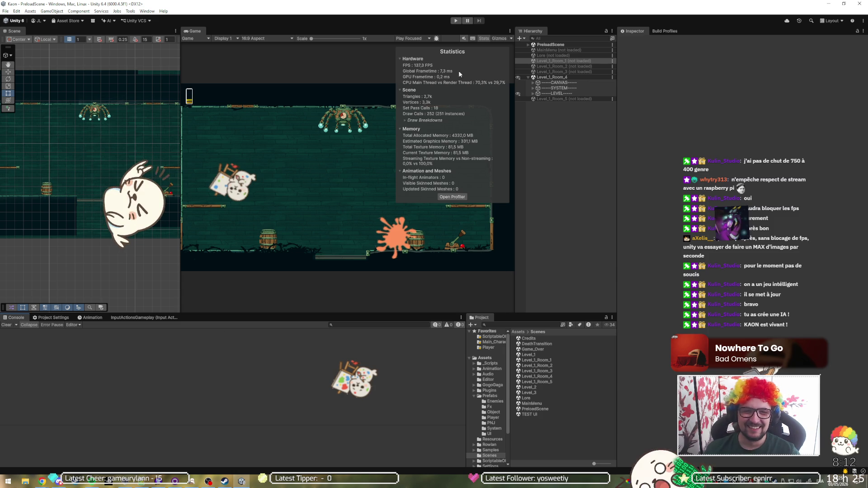
click(484, 38)
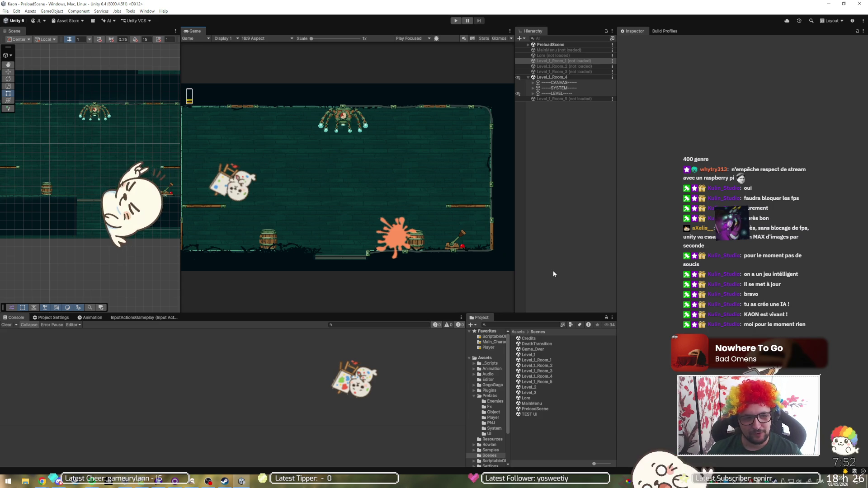
click(455, 21)
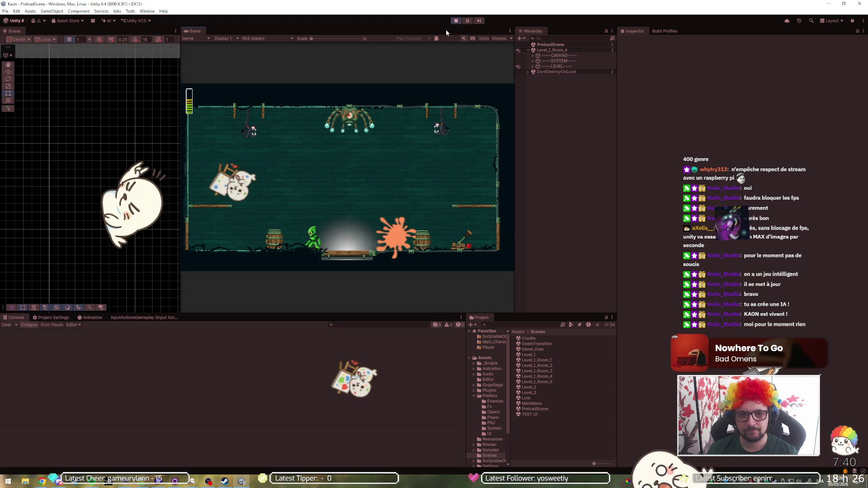
click(456, 21)
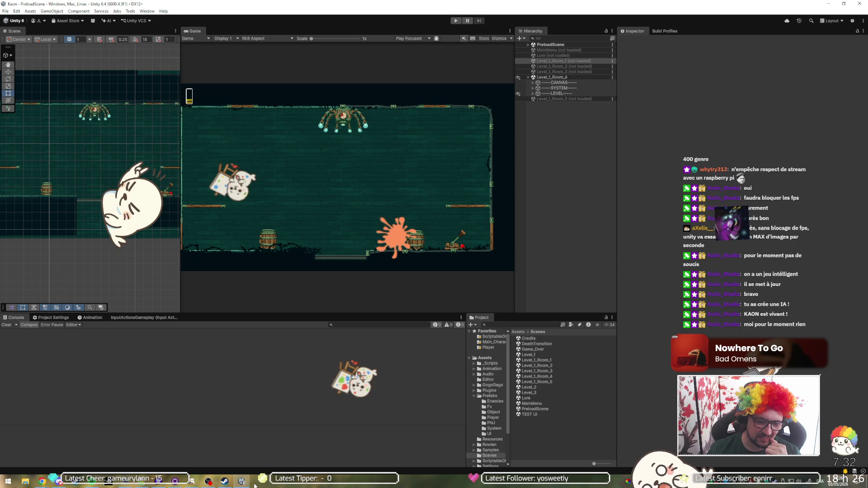
- Launch the game's C# project in Visual Studio 2022 from the Assets/Scenes folder
right_click(545, 433)
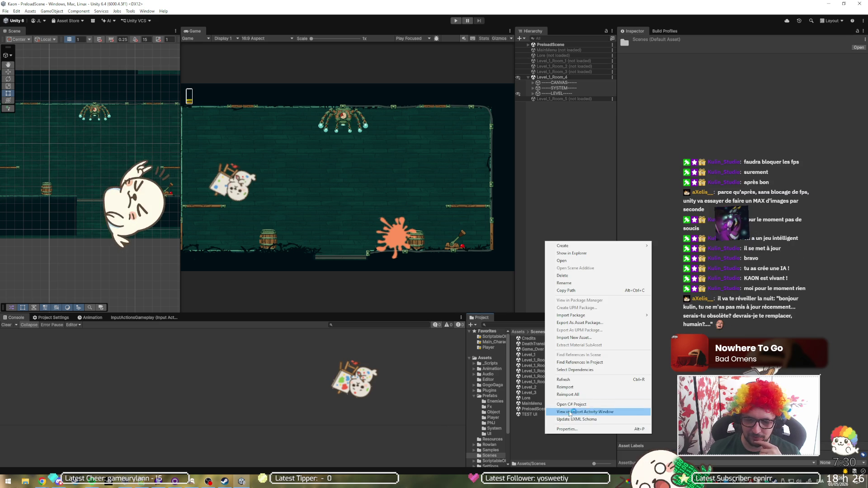
click(583, 404)
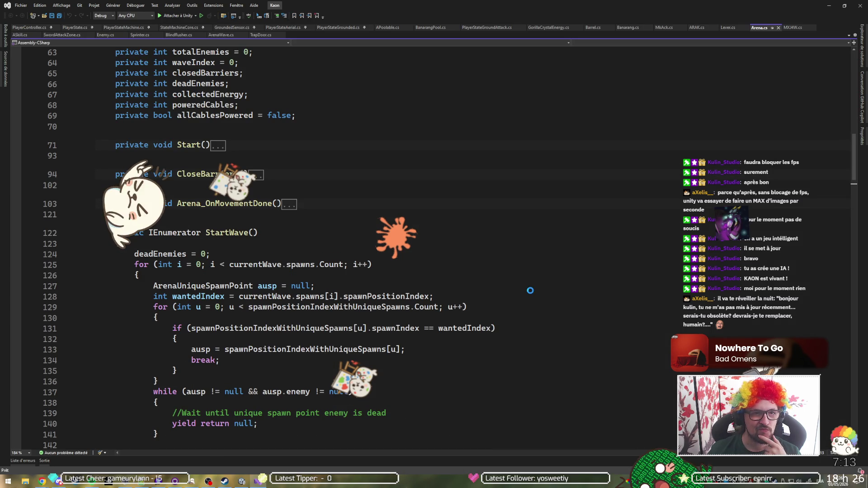
- Check the Visual Studio edition and version under Aide > À propos, then minimize Visual Studio
click(253, 5)
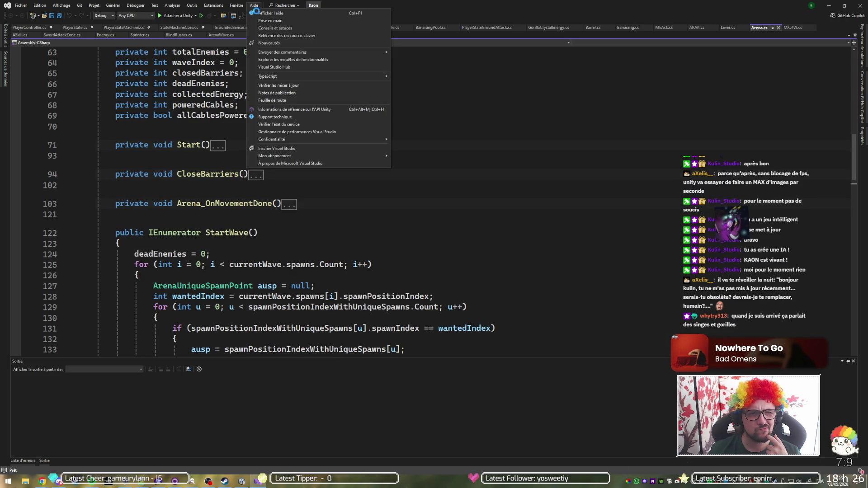
click(290, 163)
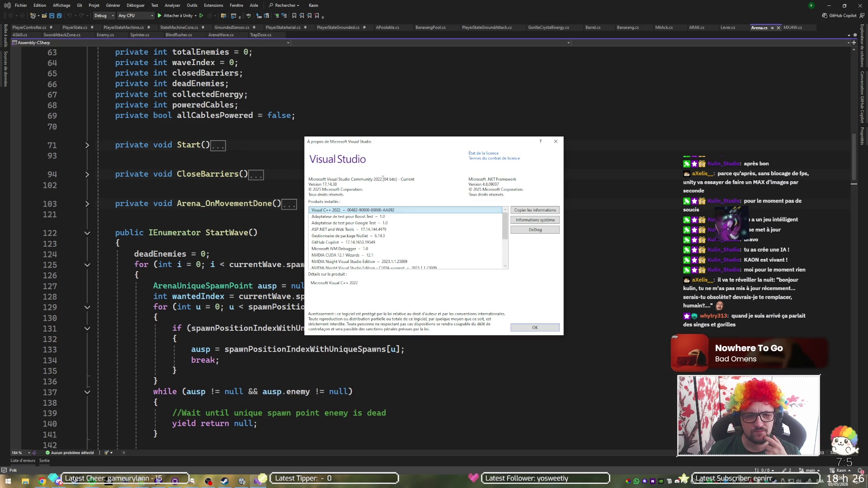
click(382, 179)
drag(382, 180, 351, 180)
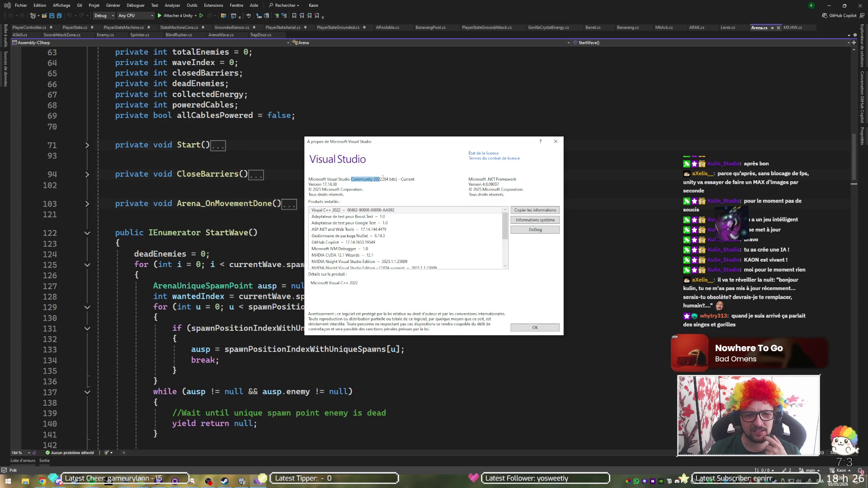
click(552, 142)
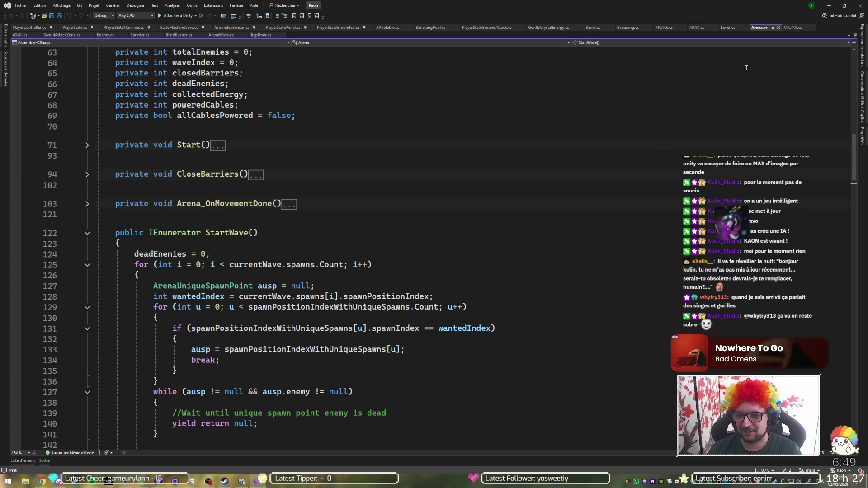
click(829, 6)
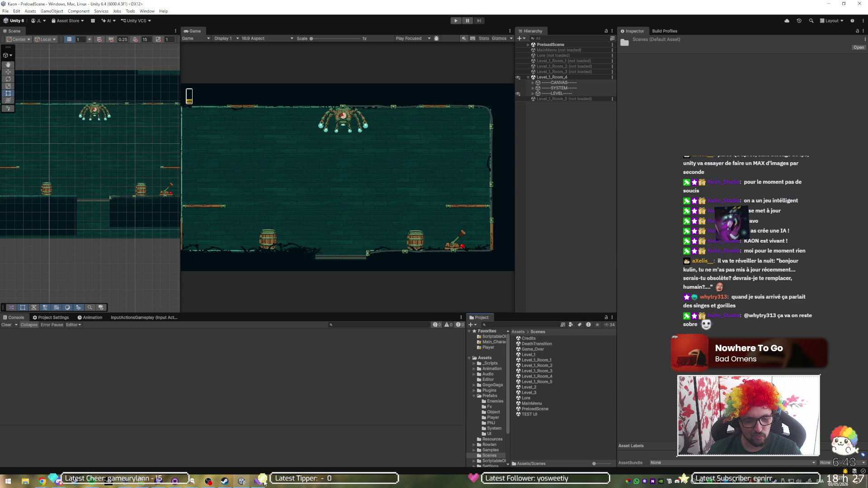
- Select the A.R.A.K boss under LEVEL > Entities and enter play mode with Ctrl+P
mouse_move(265, 483)
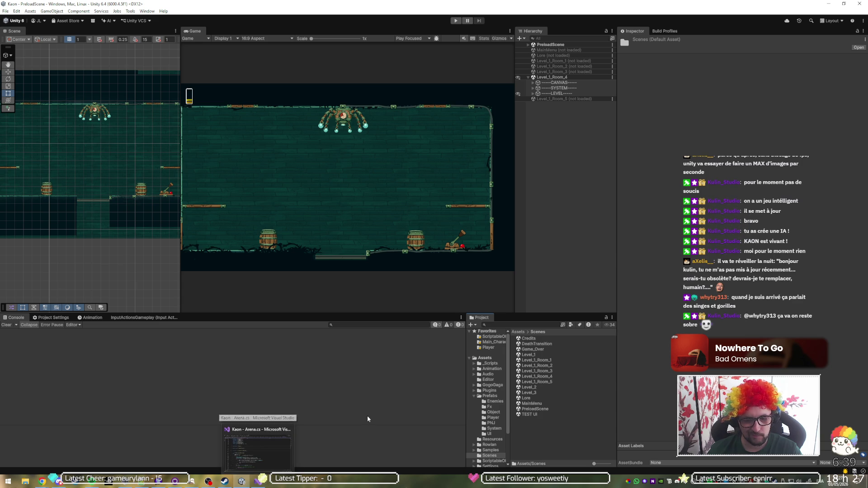
click(533, 93)
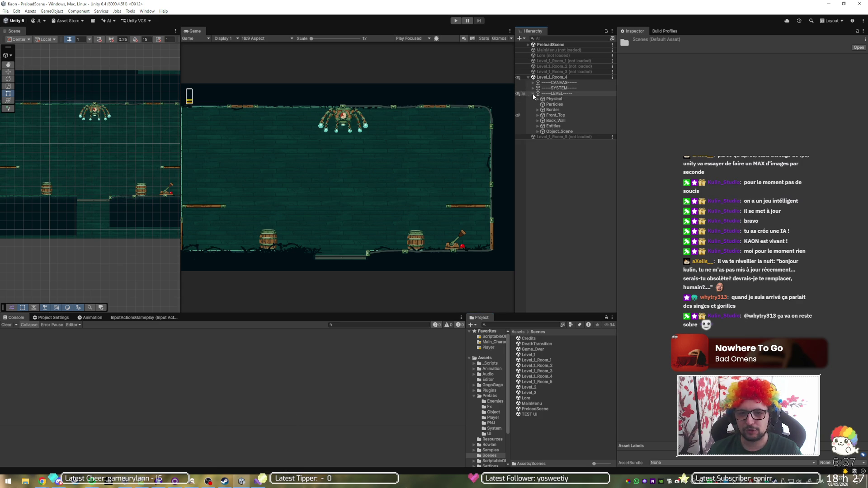
click(538, 126)
click(557, 148)
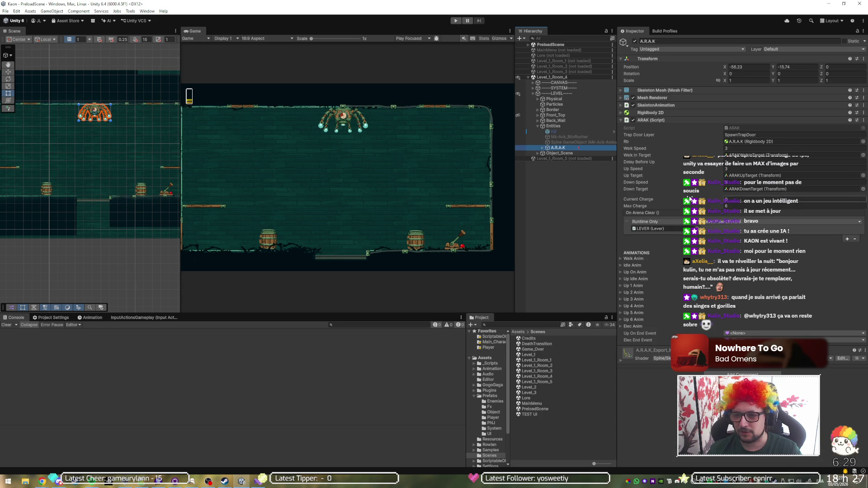
key(ctrl+p)
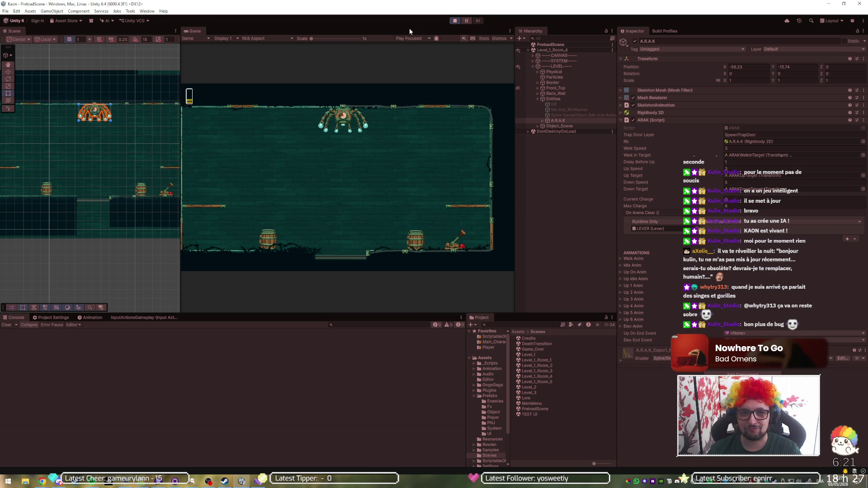
- Widen the Game view, run the player around the arena, pause, and switch to Visual Studio
drag(180, 165, 70, 162)
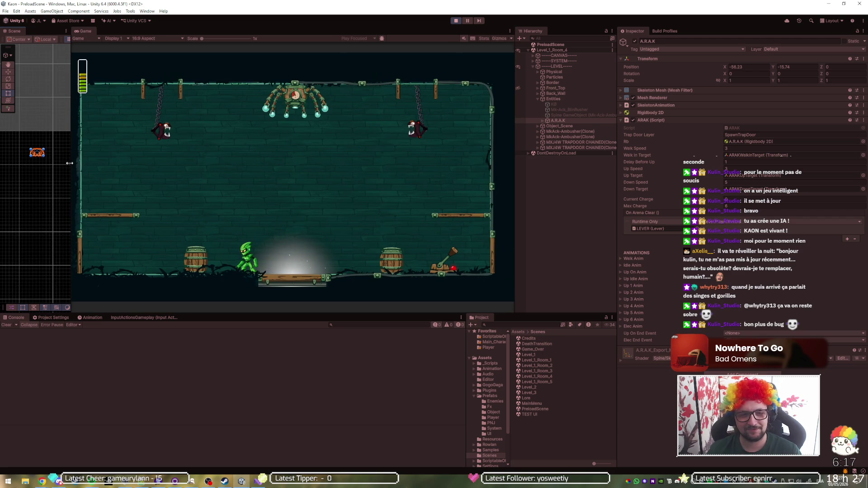
key(Left)
key(Right)
key(Left)
key(Left)
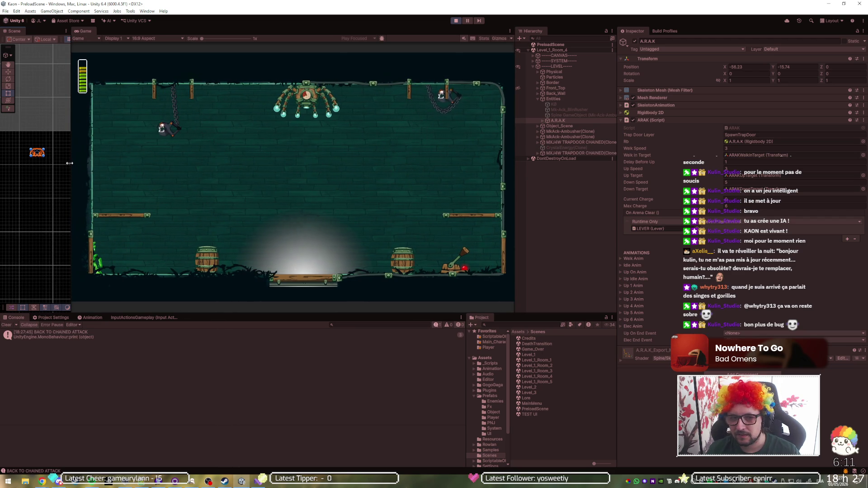
key(space)
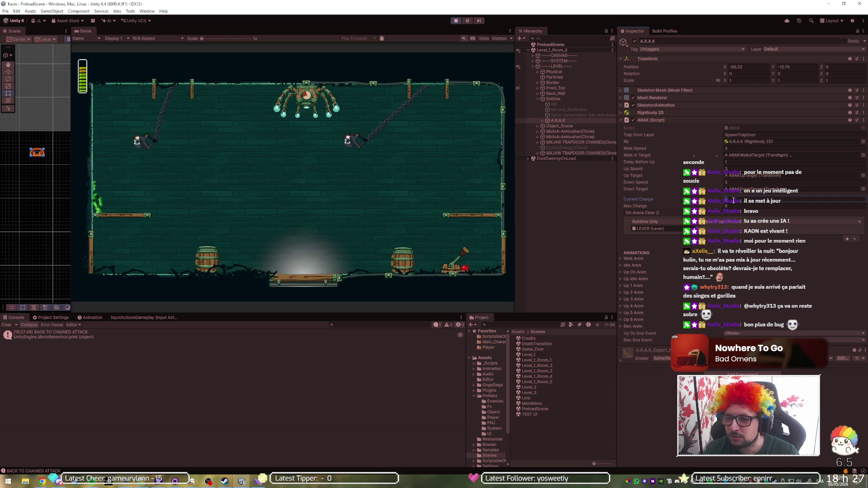
click(467, 21)
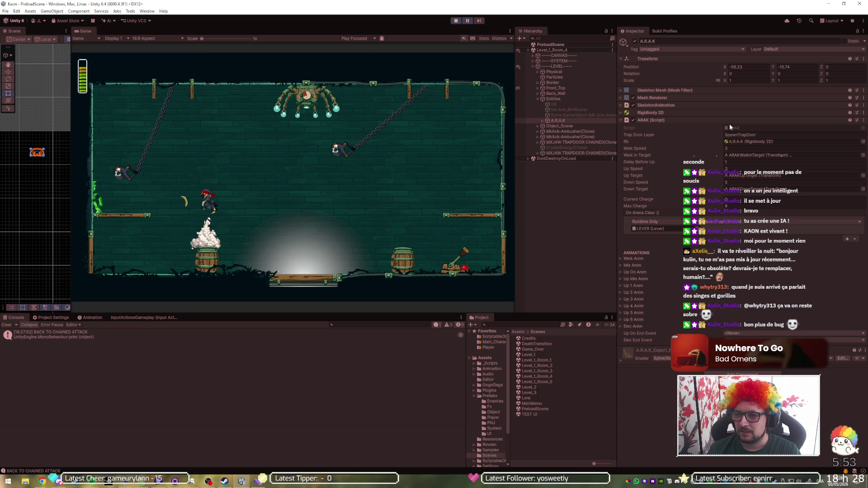
key(alt+Tab)
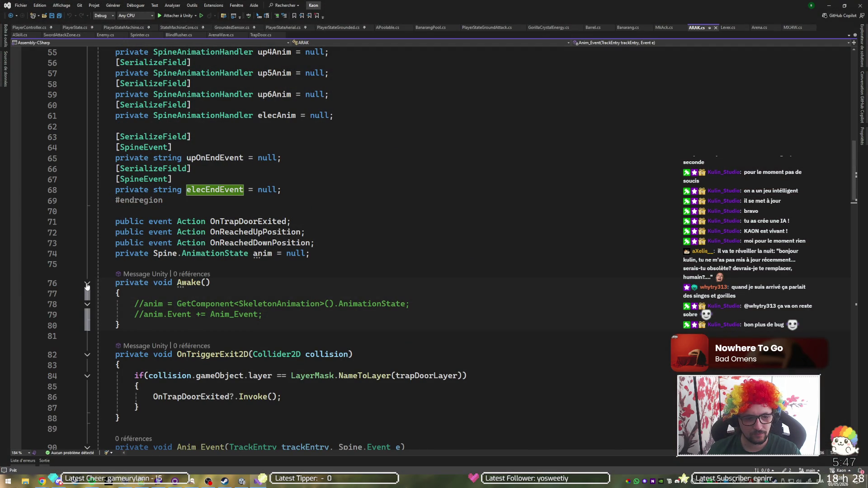
- Collapse Awake, OnTriggerExit2D, Anim_Event, WalkIn and MoveUp, then inspect AddCharge's currentCharge check
click(88, 284)
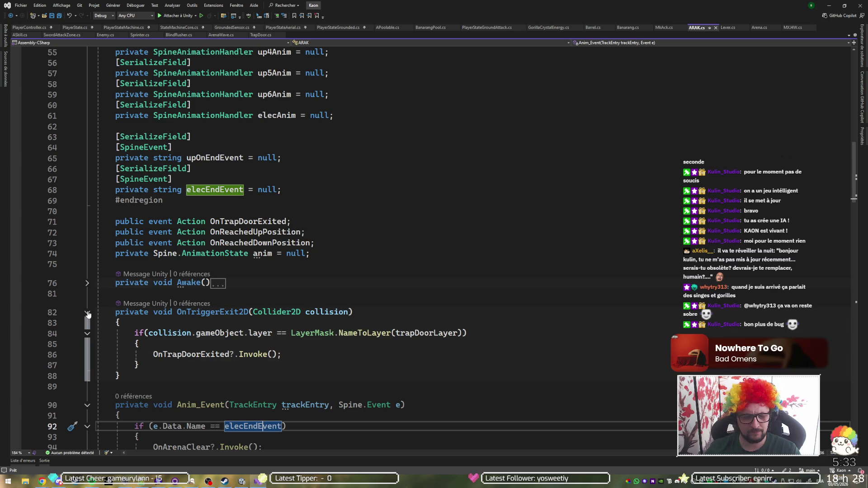
click(87, 313)
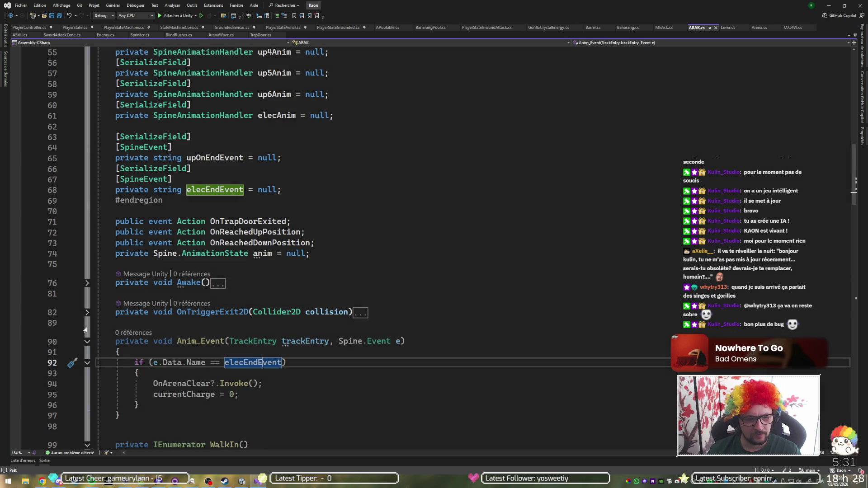
scroll(87, 317, down, 4)
click(87, 215)
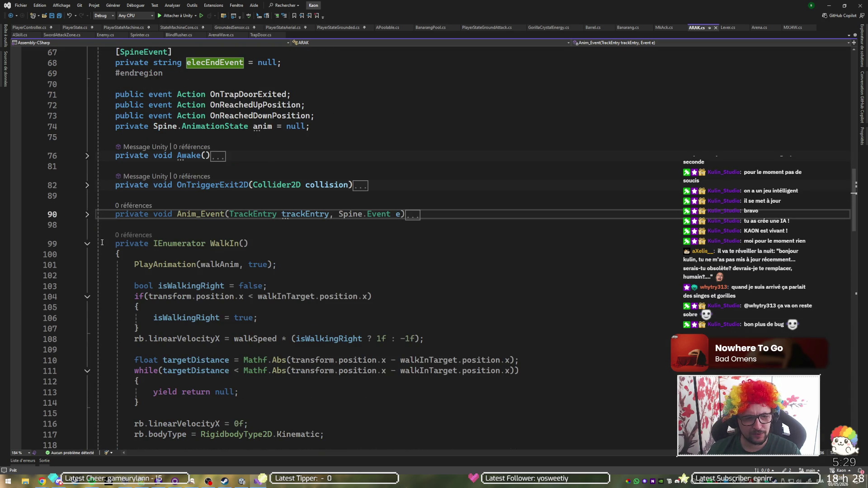
click(87, 244)
click(87, 274)
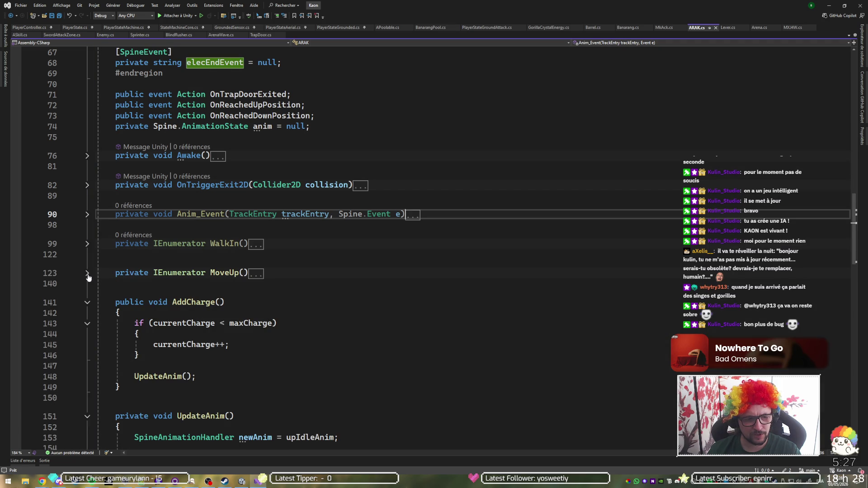
click(216, 323)
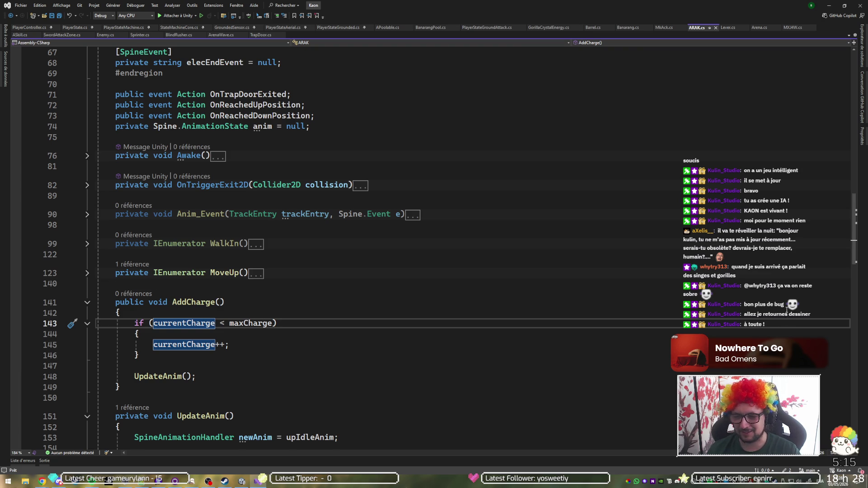
- In Arena.cs, collapse StartWave, find Enemy_OnDeath and go to ForceTriggerParticle's definition
click(760, 28)
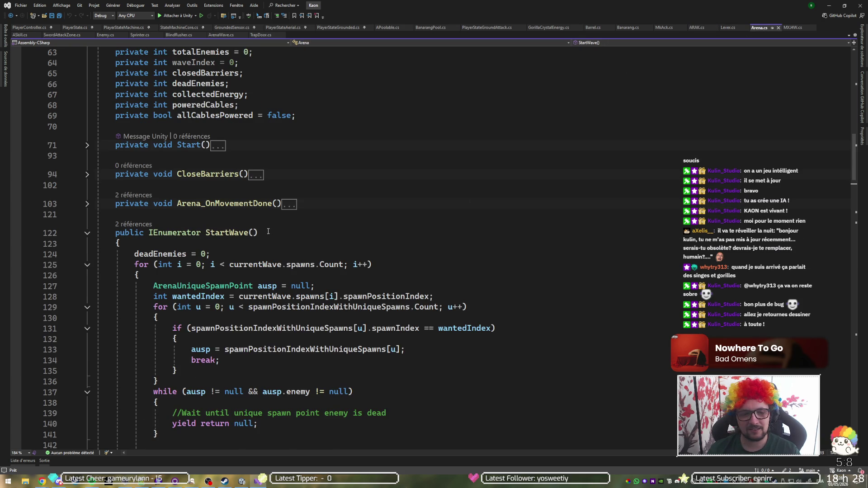
click(87, 234)
scroll(112, 244, down, 4)
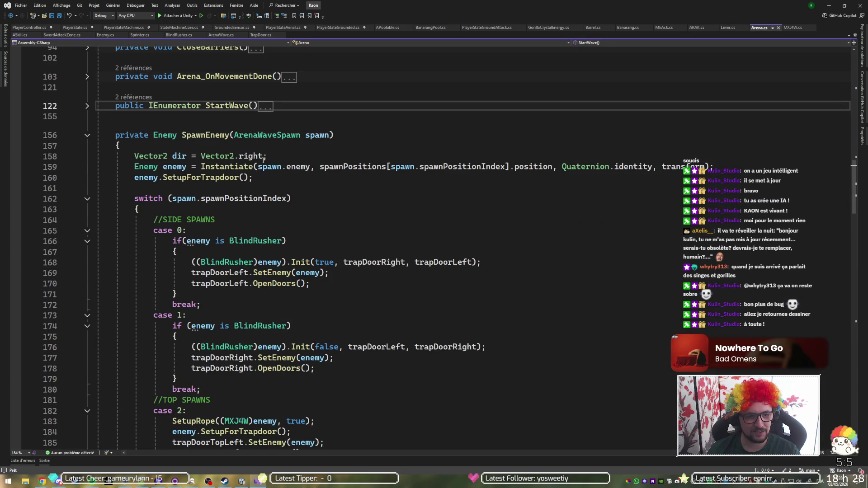
scroll(353, 171, down, 10)
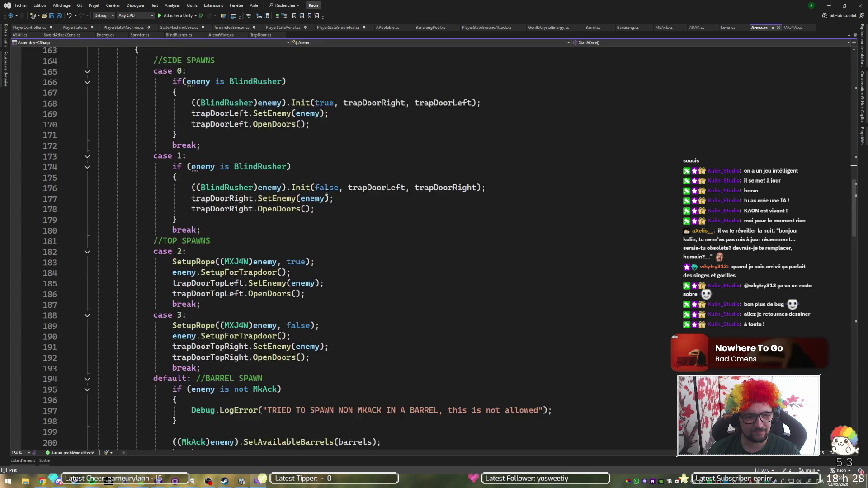
scroll(327, 193, down, 2)
click(230, 262)
scroll(403, 231, down, 12)
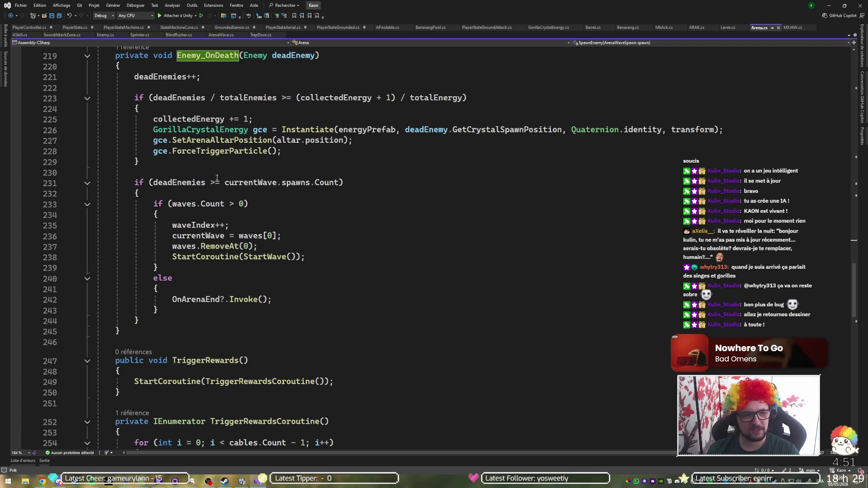
click(216, 153)
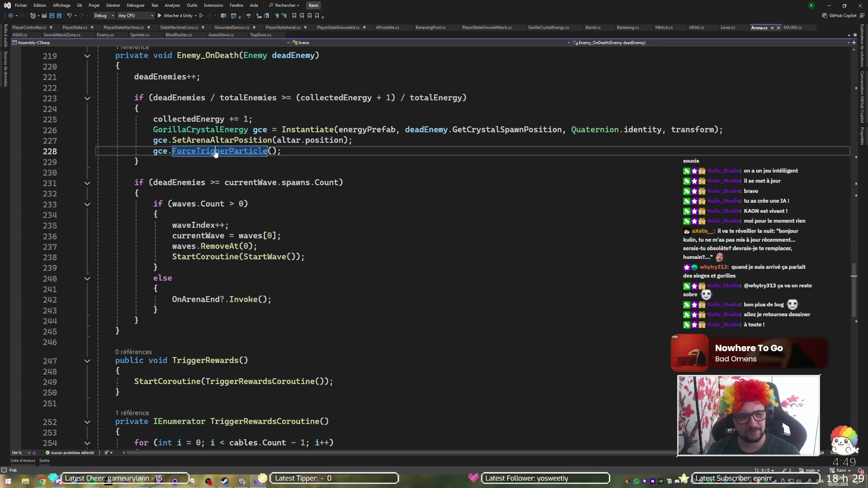
key(F12)
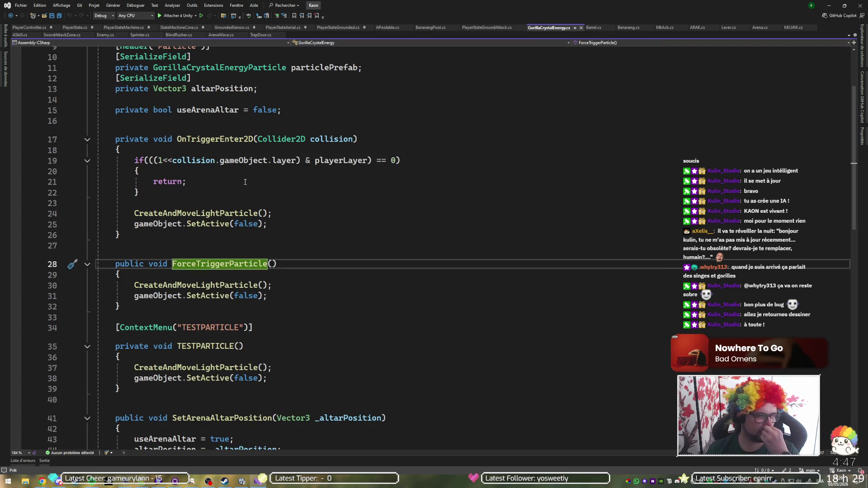
- Inspect the SetActive and CreateAndMoveLightParticle calls, then go to the GorillaCrystalEnergyParticle class definition
click(229, 285)
click(195, 296)
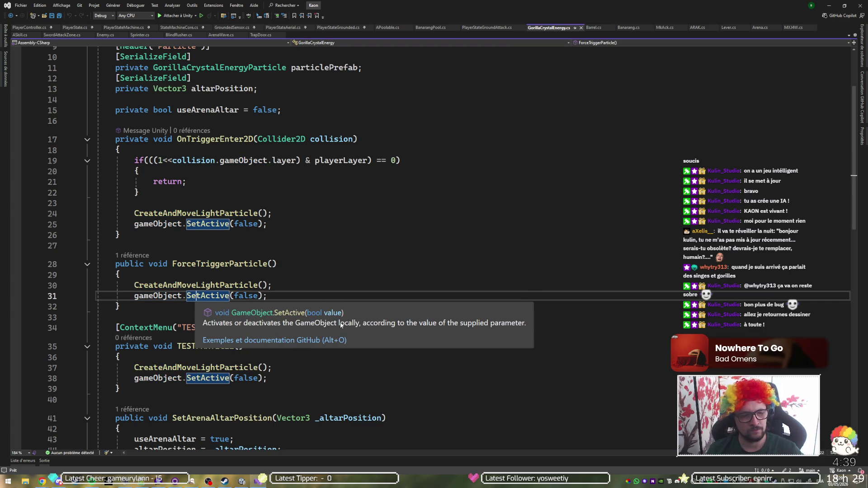
click(245, 285)
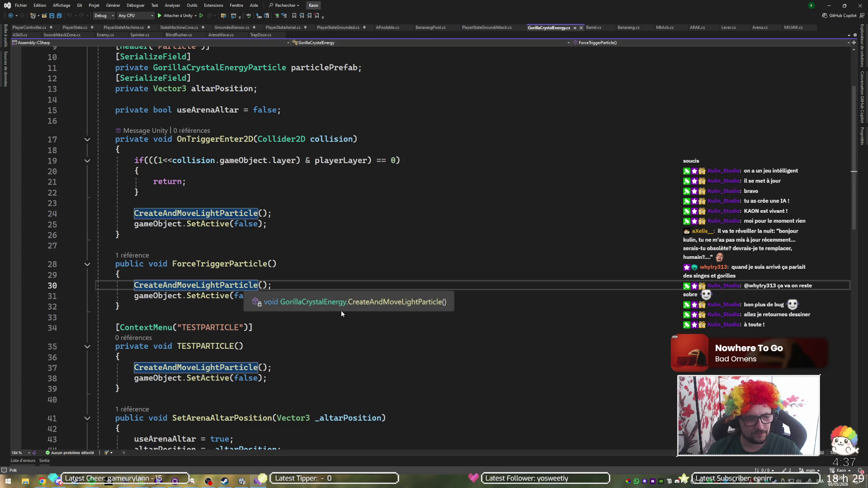
scroll(327, 305, down, 2)
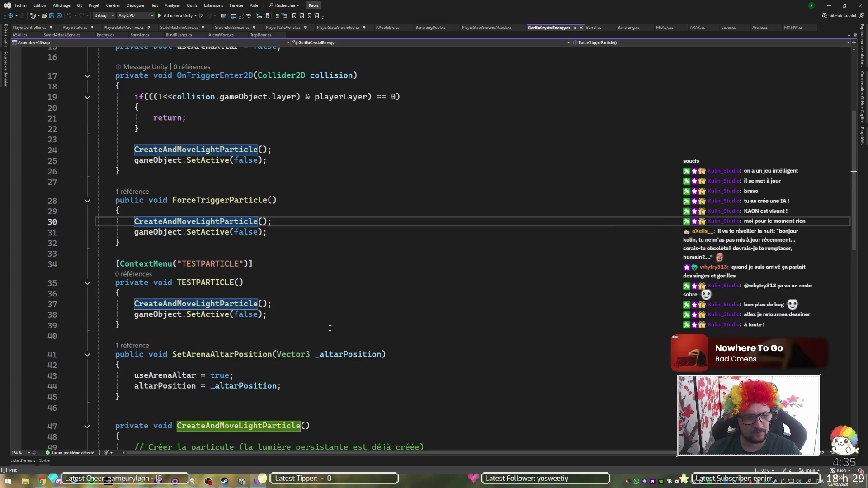
scroll(361, 295, down, 6)
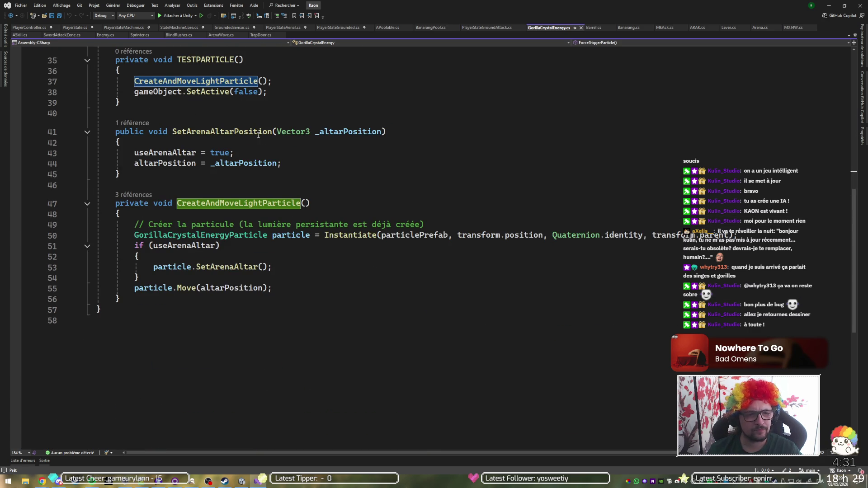
scroll(276, 176, down, 1)
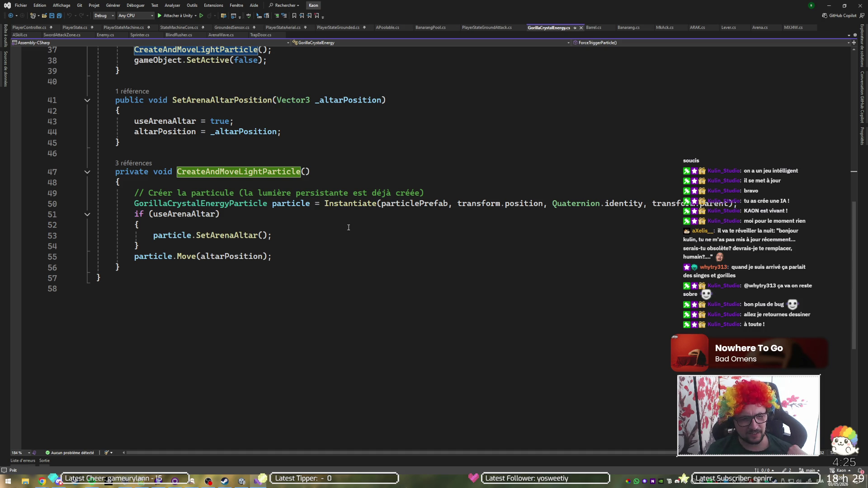
click(225, 256)
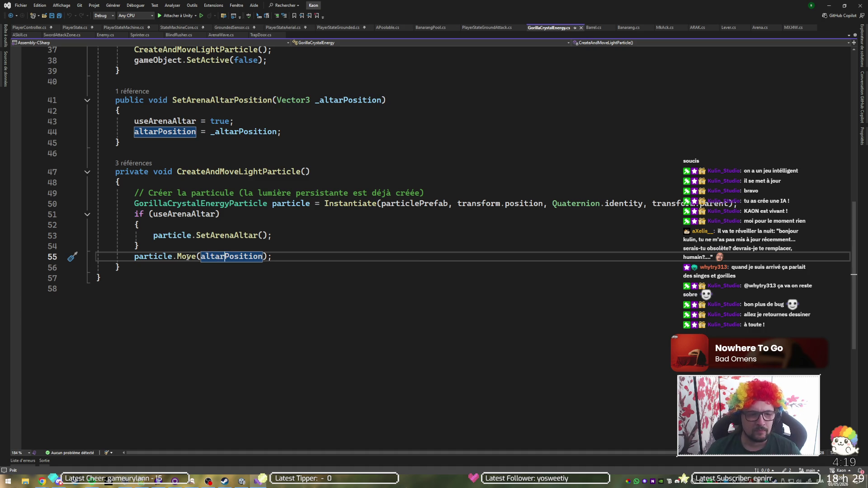
click(149, 257)
ctrl+click(199, 204)
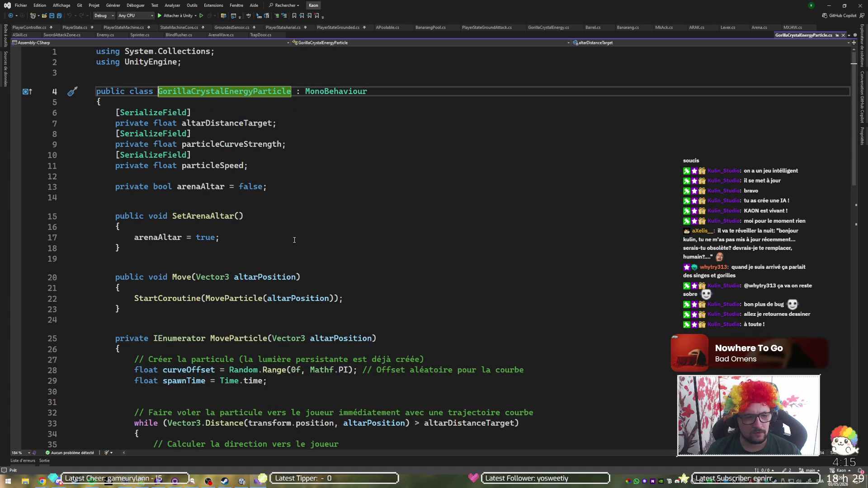
key(ctrl+minus)
key(F12)
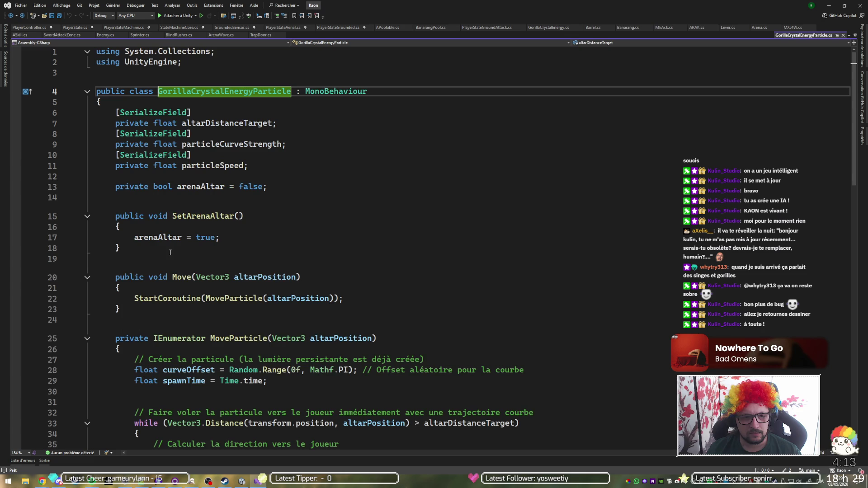
scroll(285, 228, down, 1)
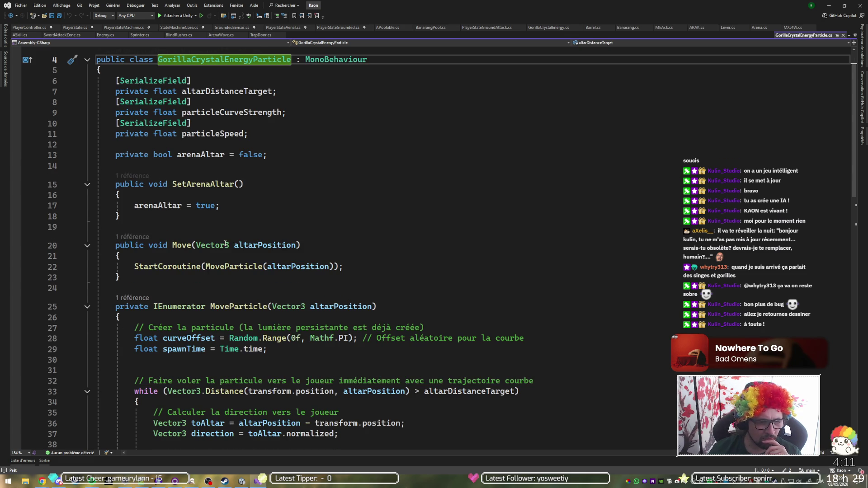
scroll(404, 226, down, 3)
scroll(403, 226, down, 4)
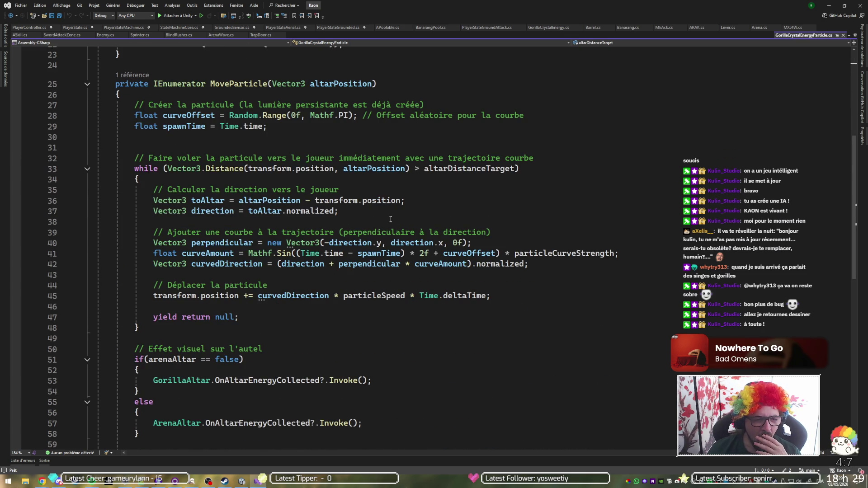
scroll(392, 218, down, 2)
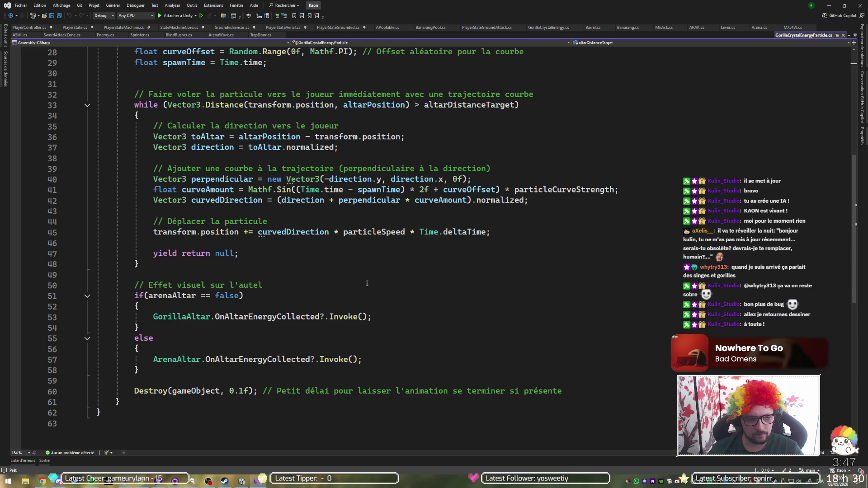
click(182, 360)
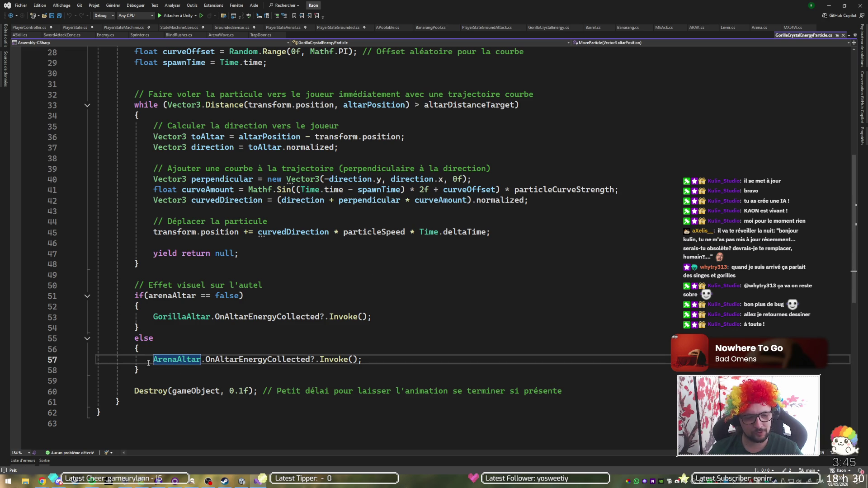
mouse_move(187, 357)
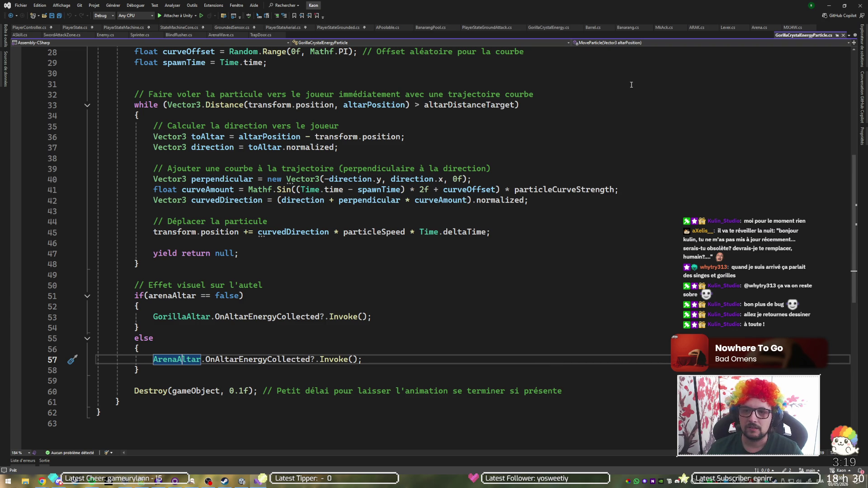
click(697, 28)
scroll(389, 221, up, 20)
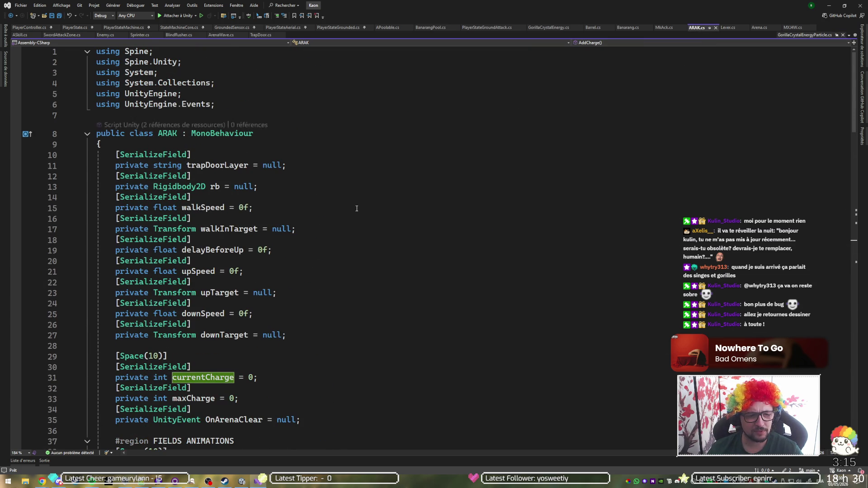
scroll(344, 199, down, 7)
scroll(358, 210, down, 3)
scroll(359, 209, down, 8)
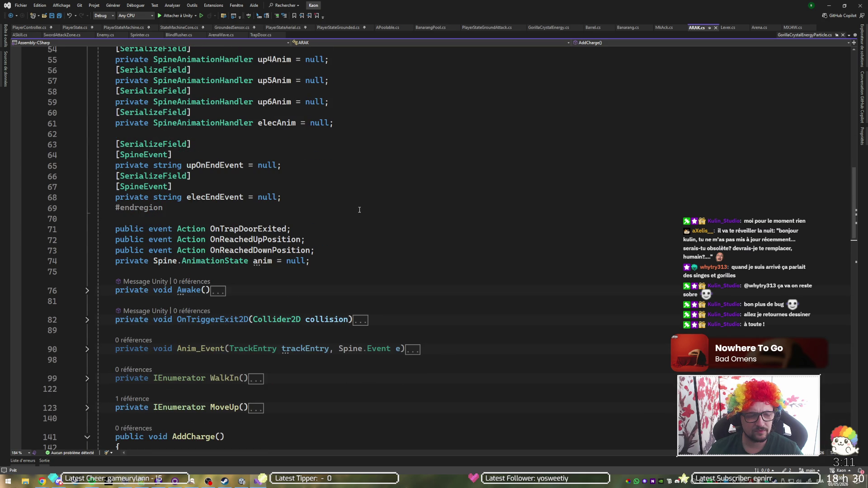
scroll(358, 208, down, 2)
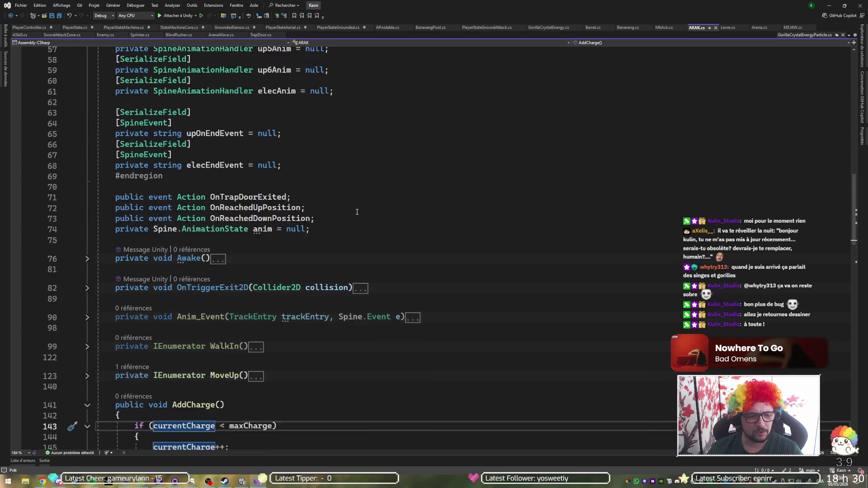
click(88, 229)
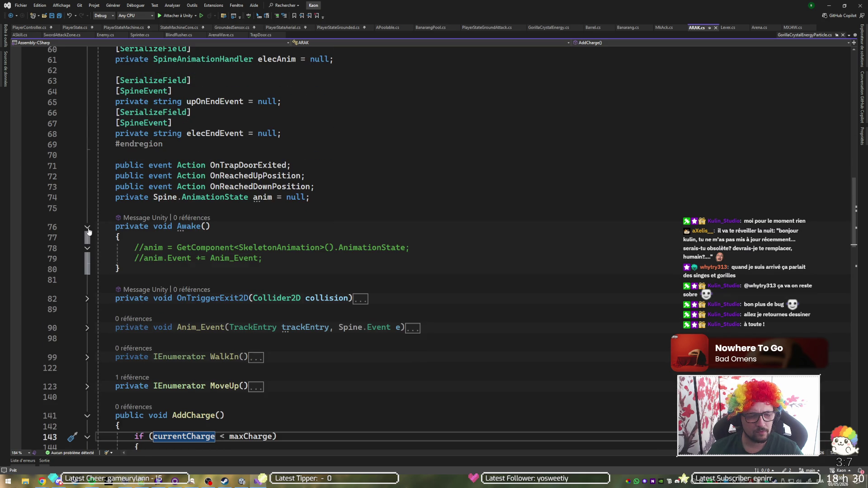
click(88, 227)
scroll(487, 273, down, 6)
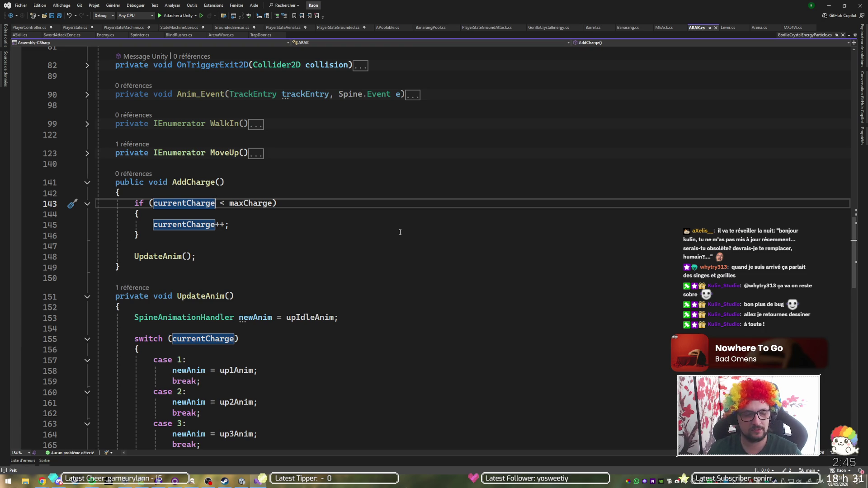
scroll(401, 232, up, 10)
click(378, 279)
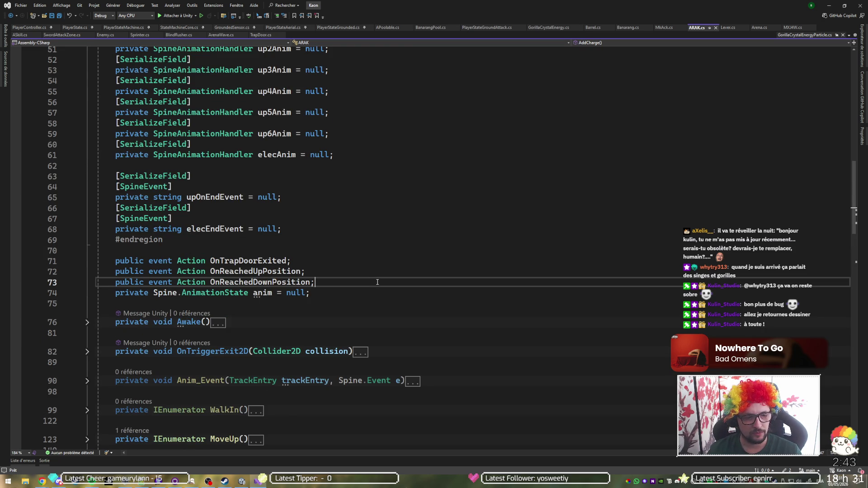
click(329, 261)
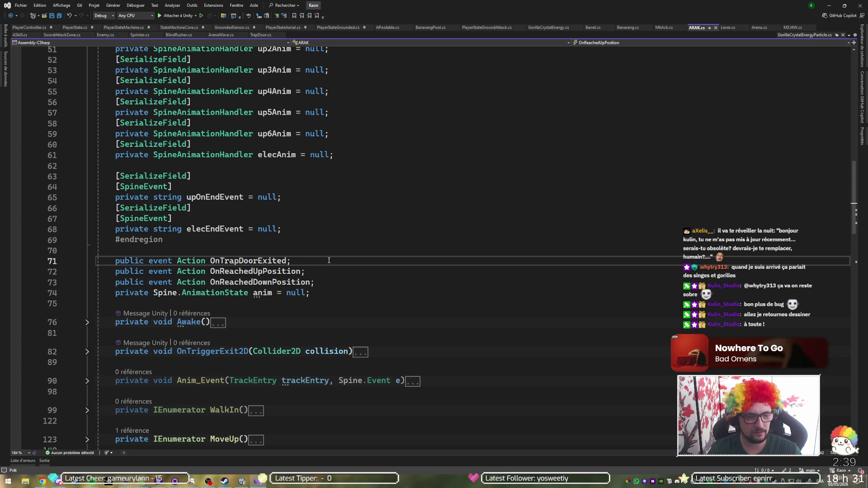
key(ctrl+Return)
text(pub)
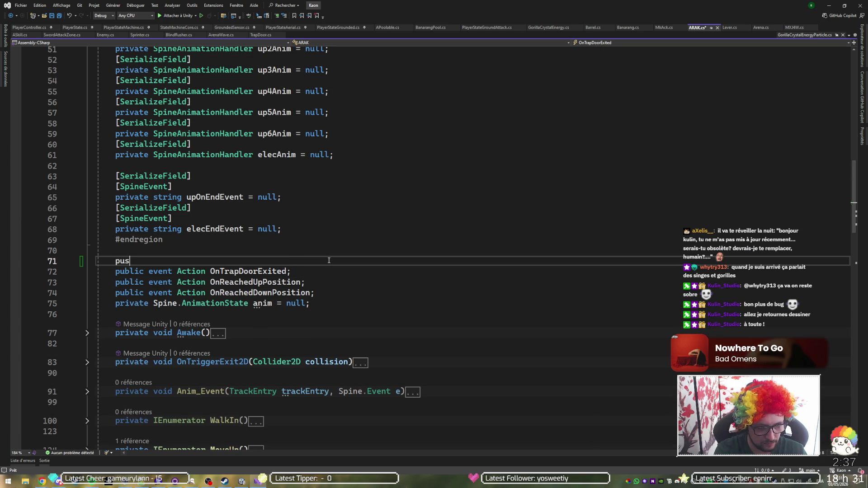
text(lic)
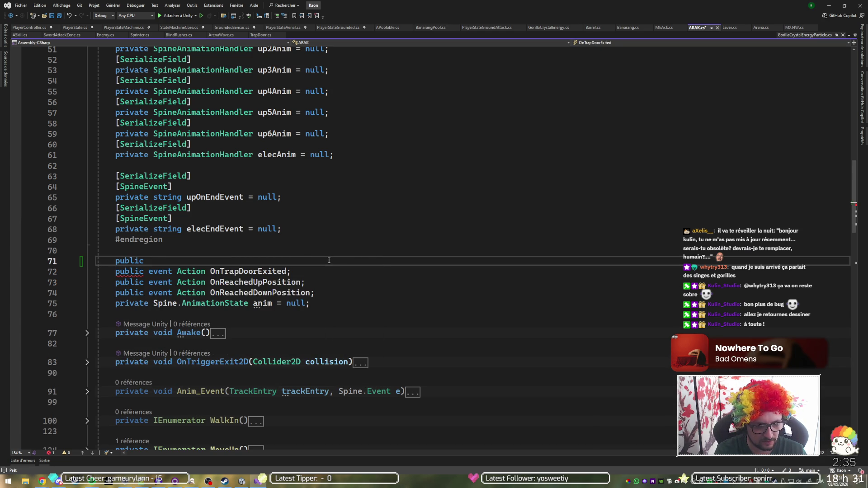
text( event sta)
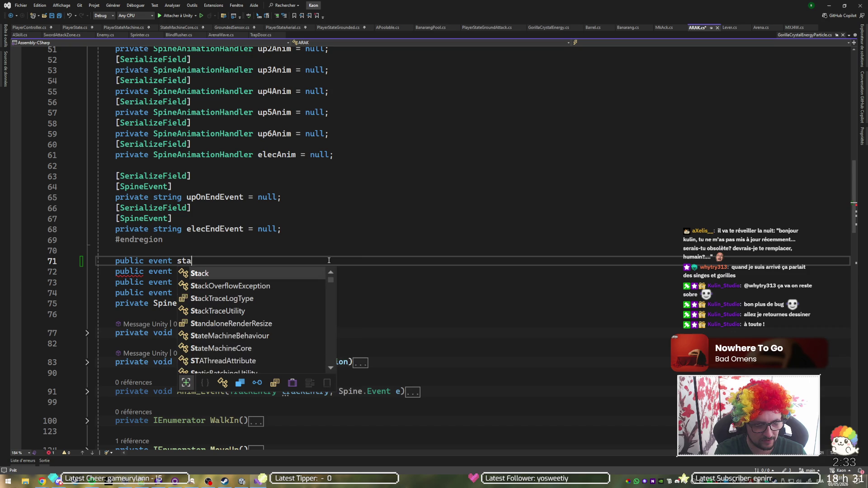
text(ticBatchingUtility)
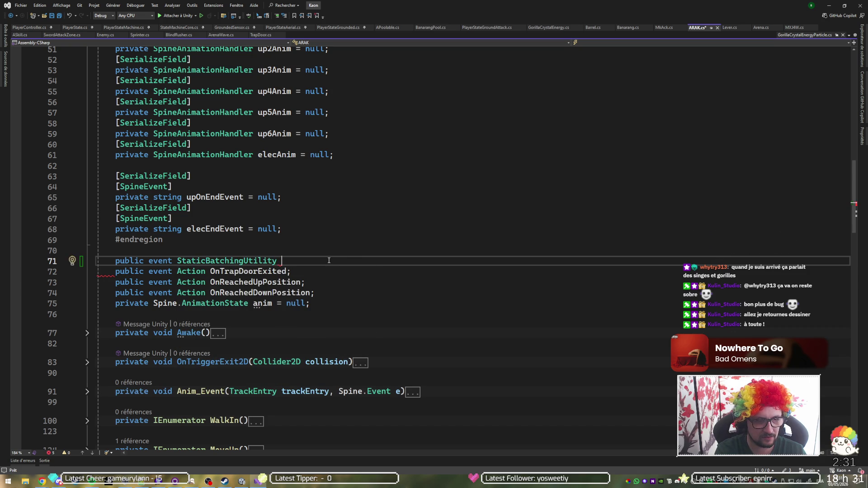
key(ctrl+z)
key(ctrl+BackSpace)
key(Home)
key(ctrl+Right)
text(sttatic)
key(Left)
key(BackSpace)
key(End)
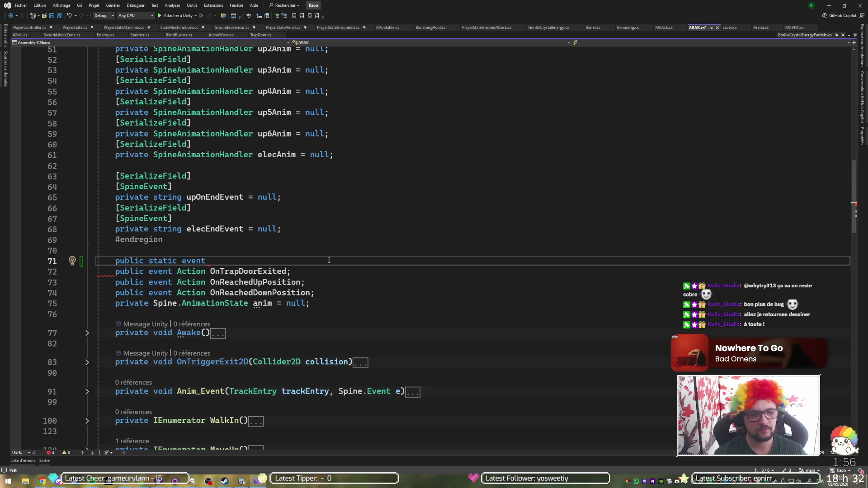
key(ctrl+shift+Left)
key(ctrl+shift+Left)
text(eva)
key(BackSpace)
key(BackSpace)
key(BackSpace)
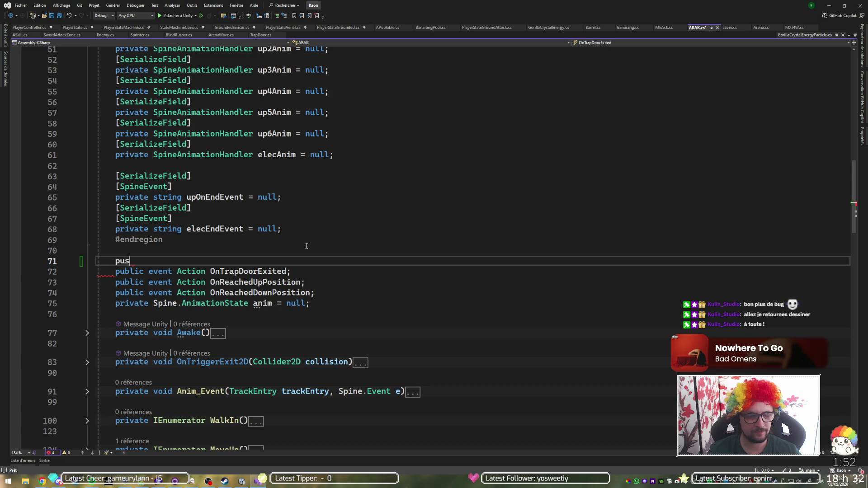
key(Delete)
key(End)
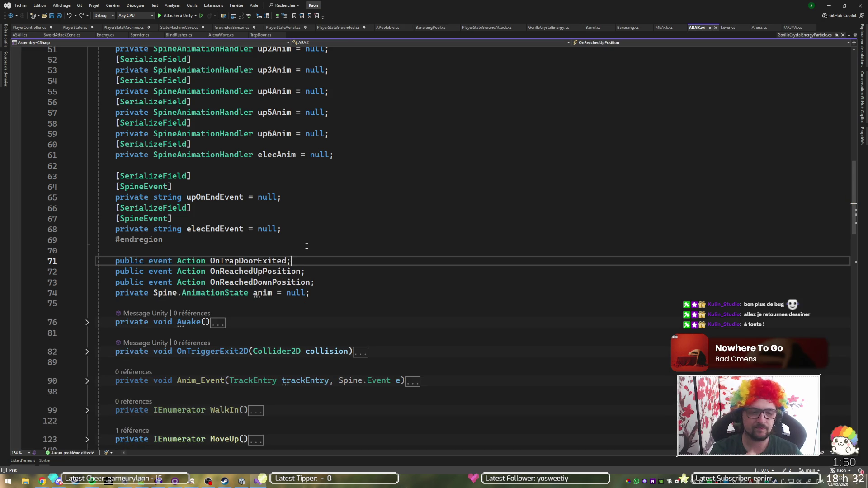
key(ctrl+Tab)
- Go to the ArenaAltar class and follow AddCharge's references to where it is subscribed
click(153, 365)
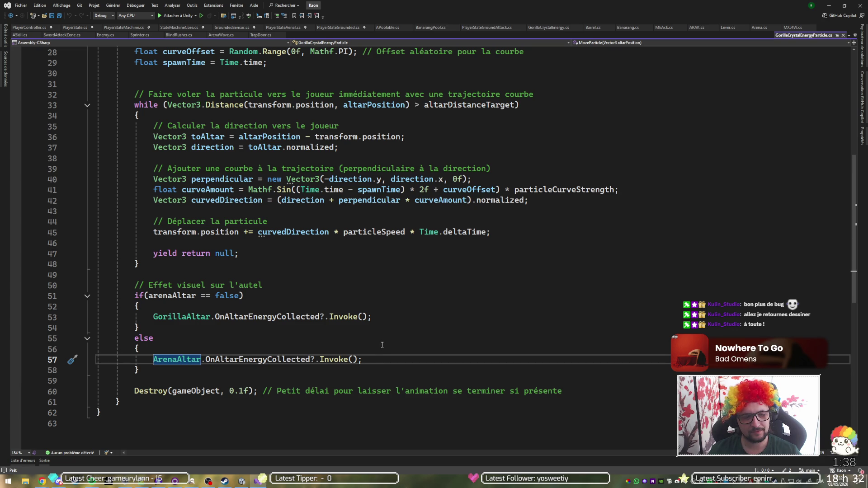
ctrl+click(181, 359)
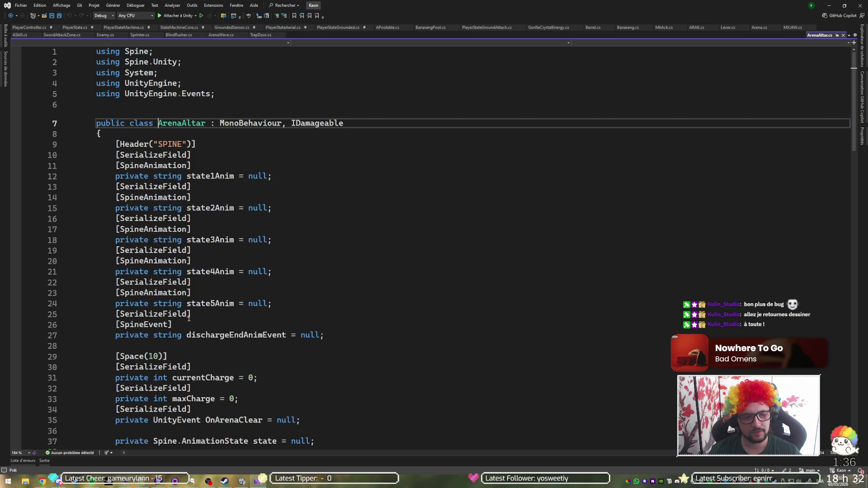
scroll(181, 340, down, 10)
scroll(234, 187, down, 5)
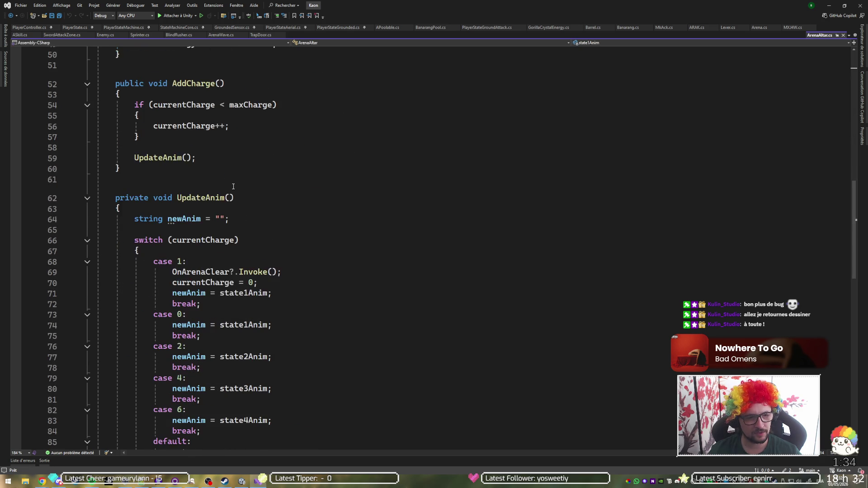
scroll(197, 141, up, 1)
click(187, 116)
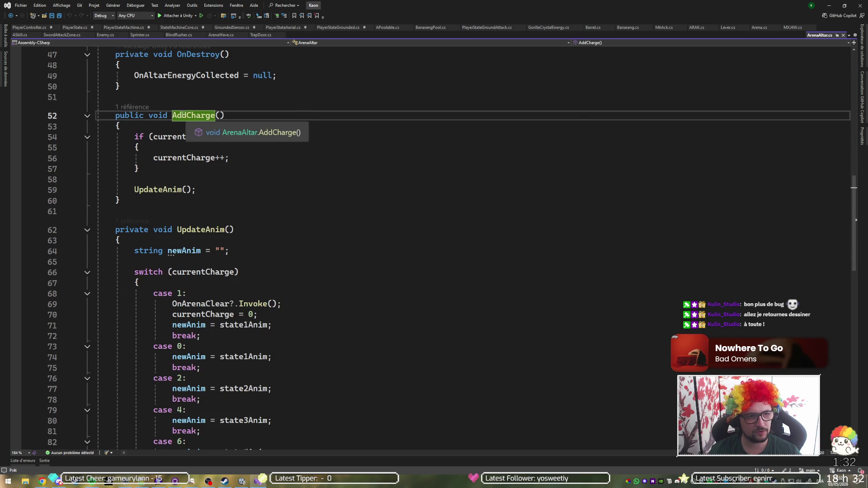
click(144, 107)
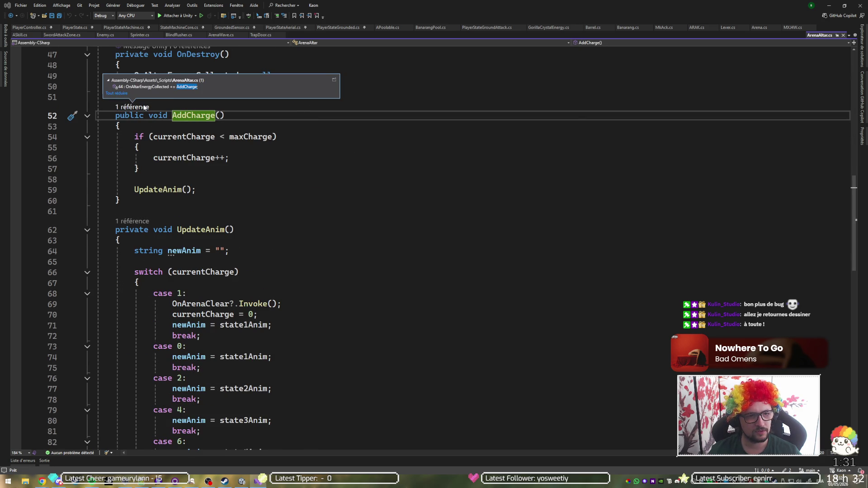
double_click(179, 88)
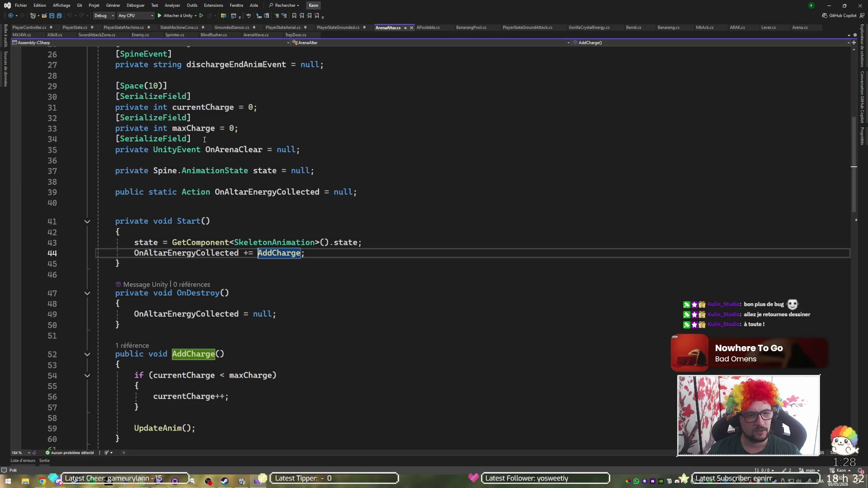
- Find all references to OnAltarEnergyCollected, view the particle's invocation, then return to its declaration
click(173, 253)
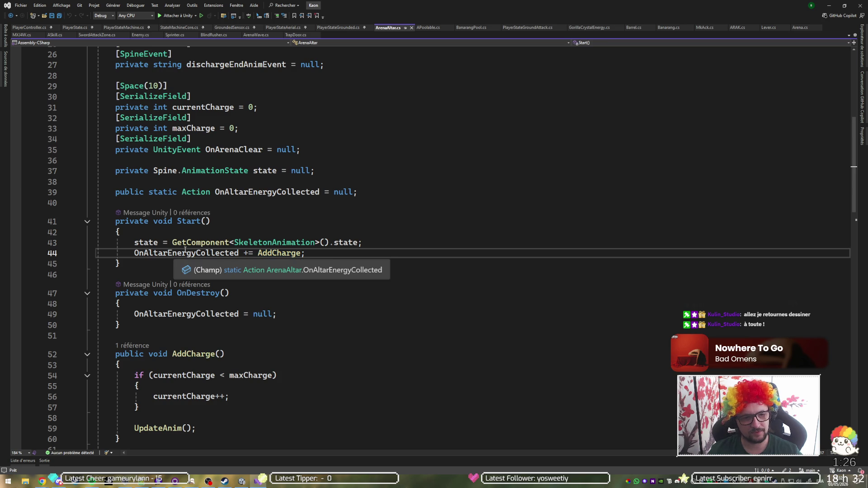
key(shift+F12)
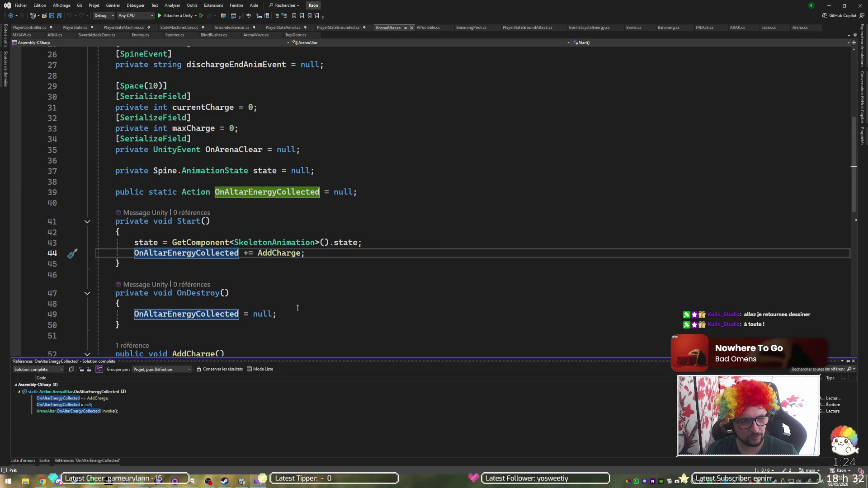
click(104, 412)
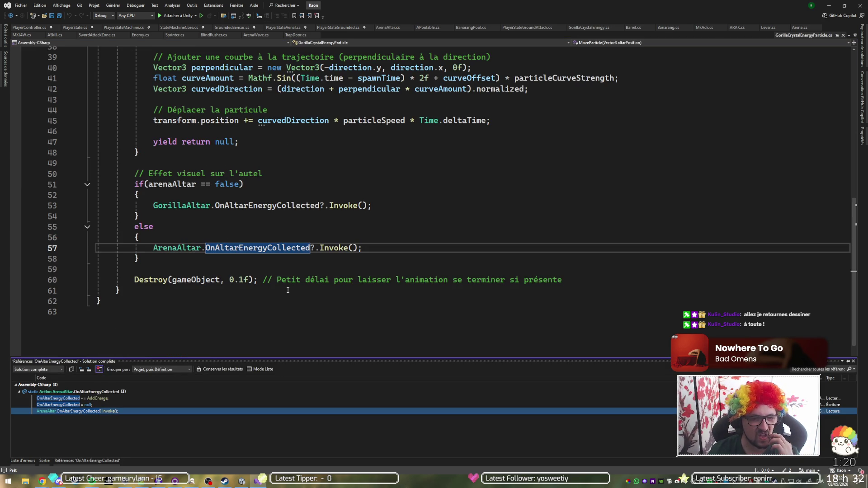
key(ctrl+minus)
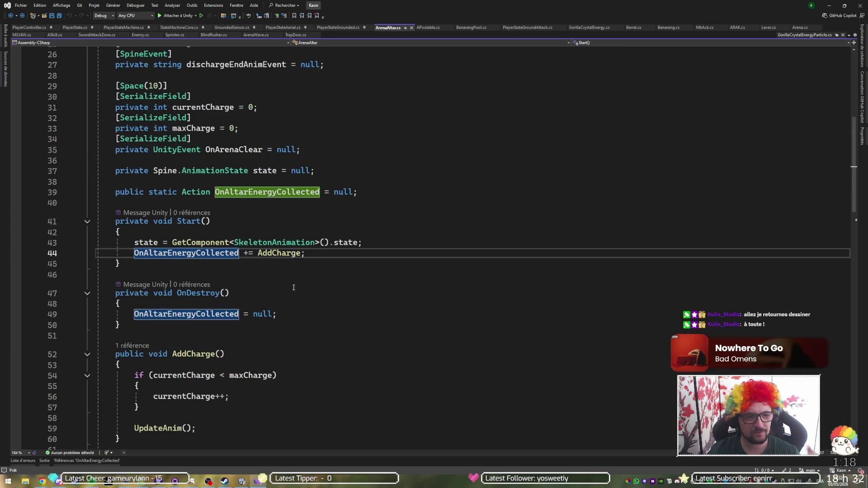
click(267, 192)
- Switch to ARAK.cs and select the event keyword on line 71
key(ctrl+Tab)
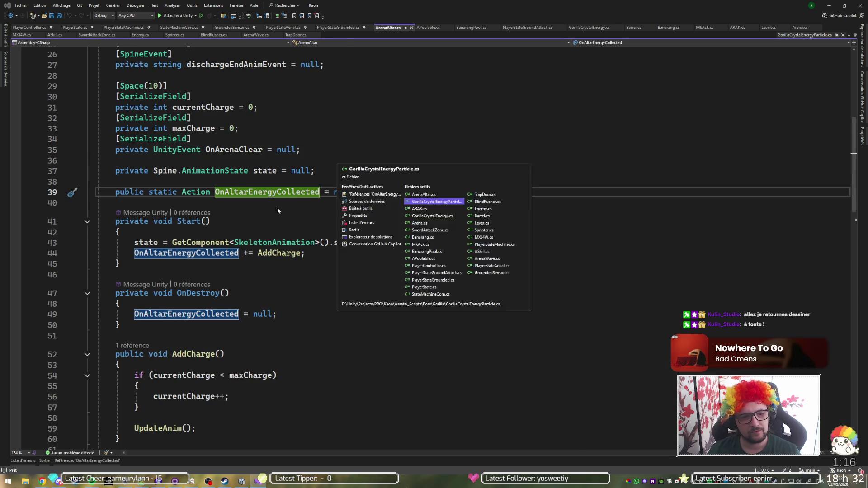
key(ctrl+Tab)
double_click(159, 261)
- Remove the event keyword from OnTrapDoorExited, save, then restore it
key(Delete)
key(Delete)
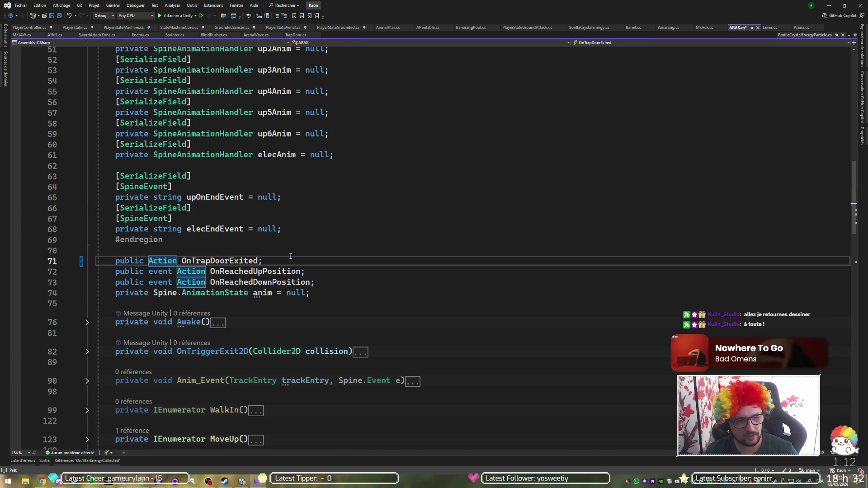
key(ctrl+s)
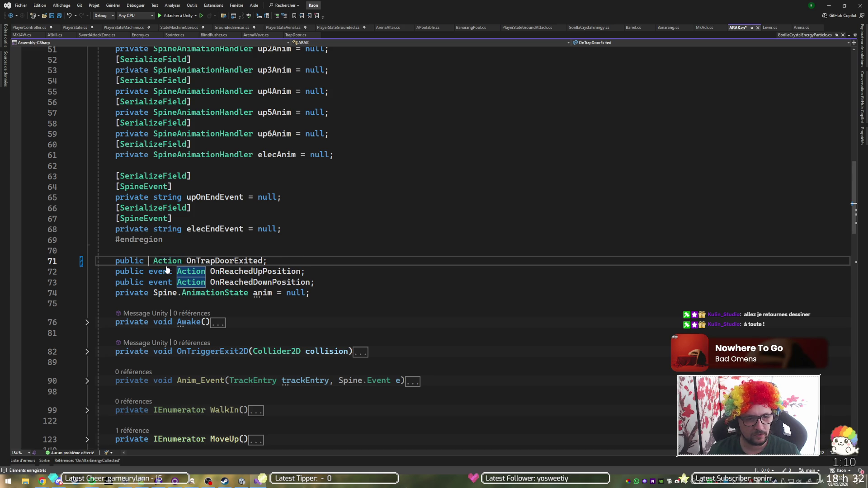
text(event)
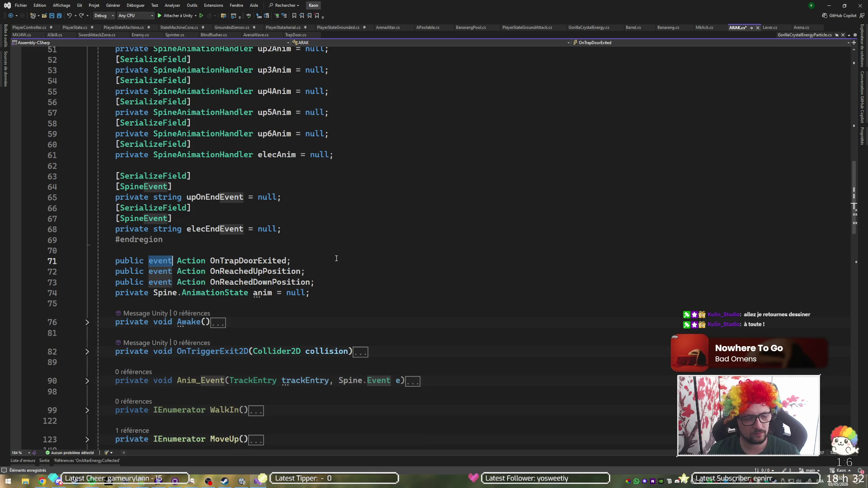
key(ctrl+BackSpace)
key(ctrl+z)
- Duplicate the OnTrapDoorExited declaration and make the copy static without the event keyword
key(End)
key(ctrl+d)
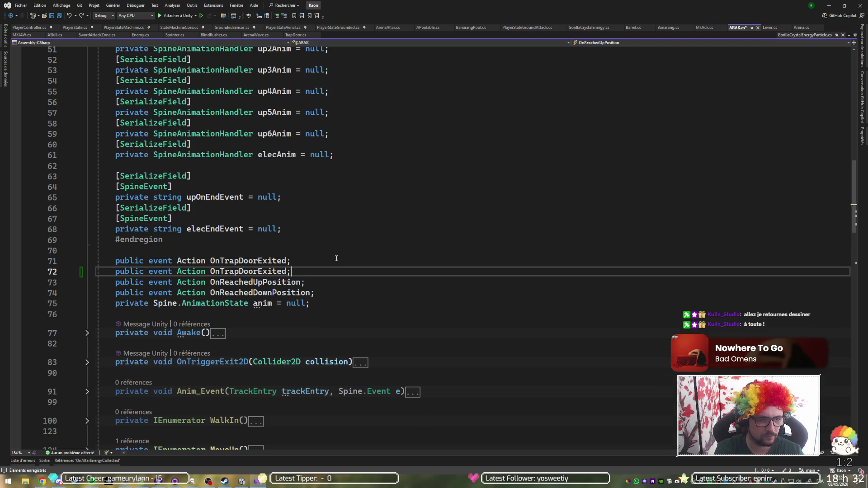
key(Up)
key(Home)
key(ctrl+Right)
text(sttatic)
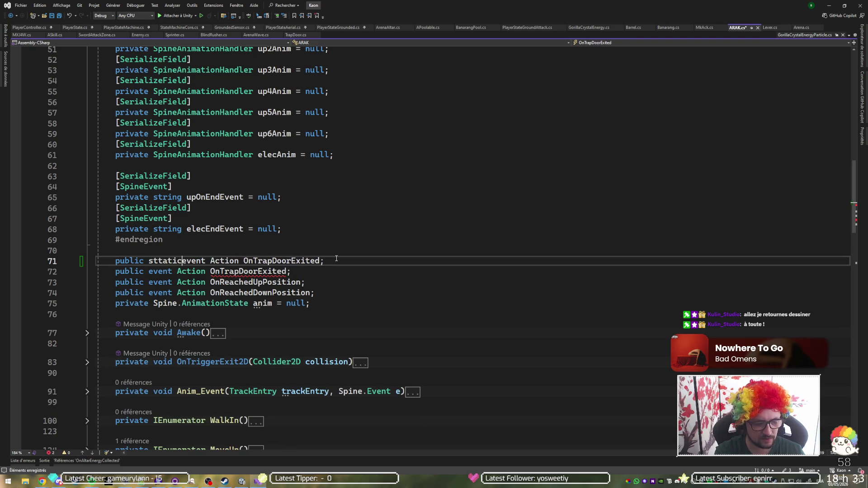
key(ctrl+Delete)
key(Left)
key(Left)
key(Left)
key(BackSpace)
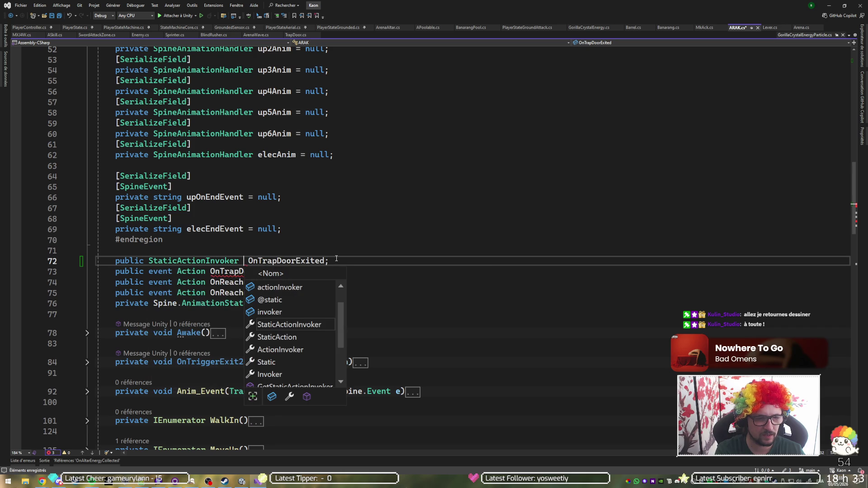
key(ctrl+z)
- Replace the copied declaration's name with 'OnEnergyCollce;'
key(ctrl+Right)
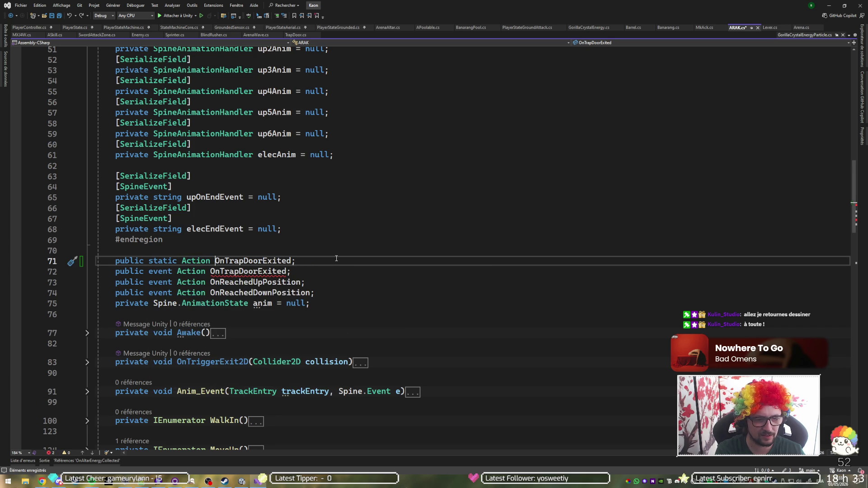
key(ctrl+shift+Right)
text(OnE)
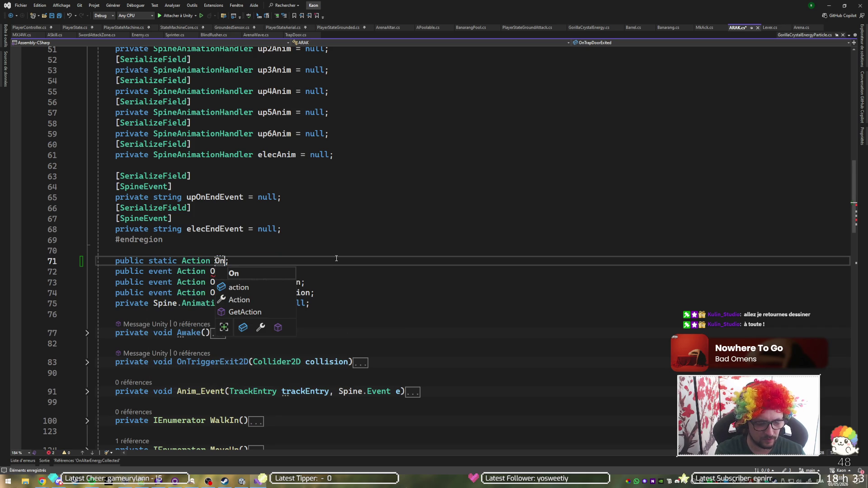
text(nergyCollceted)
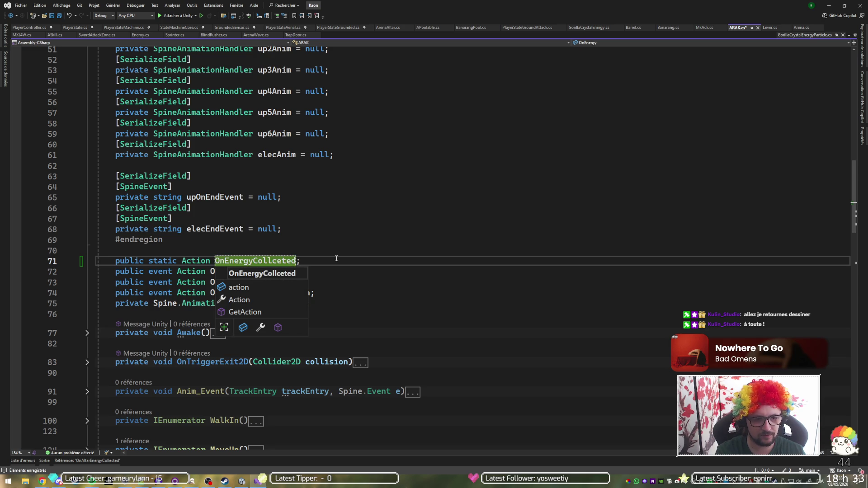
text(;)
key(Up)
key(Up)
key(Down)
click(336, 258)
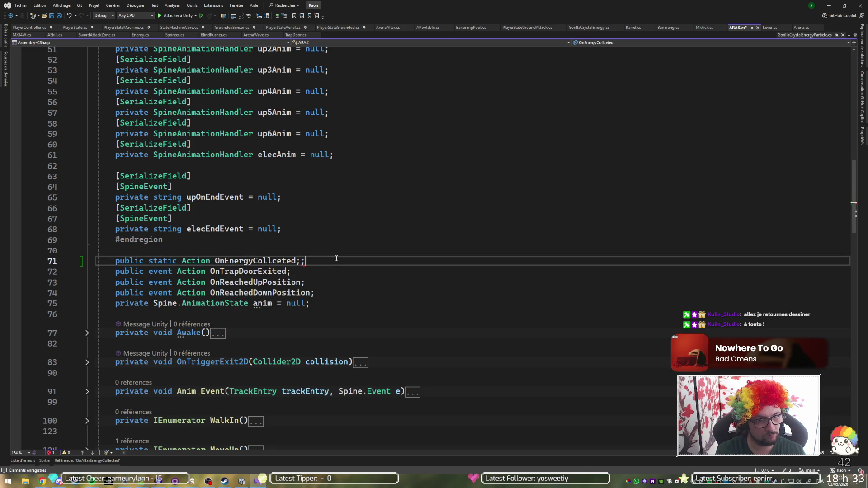
- Correct the name to OnEnergyCollected with Rename (Ctrl+R) and add a blank line below
key(ctrl+r)
key(ctrl+r)
key(Left)
key(Left)
key(Left)
key(BackSpace)
key(BackSpace)
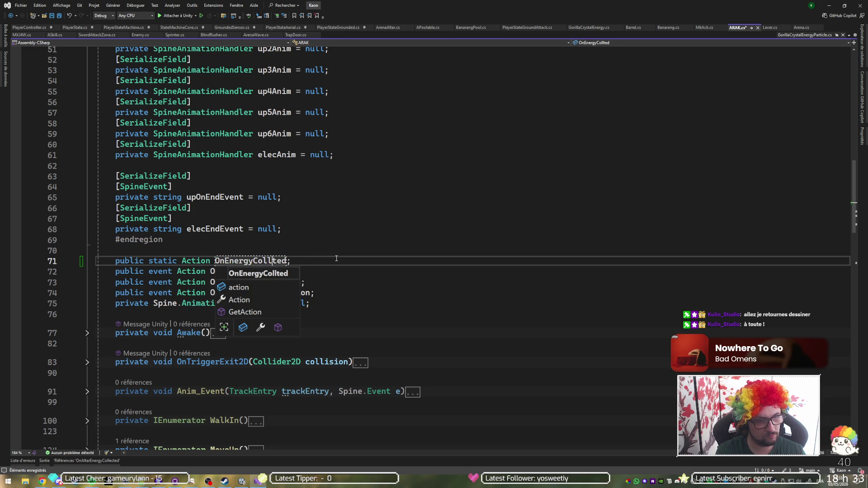
text(ec)
key(Return)
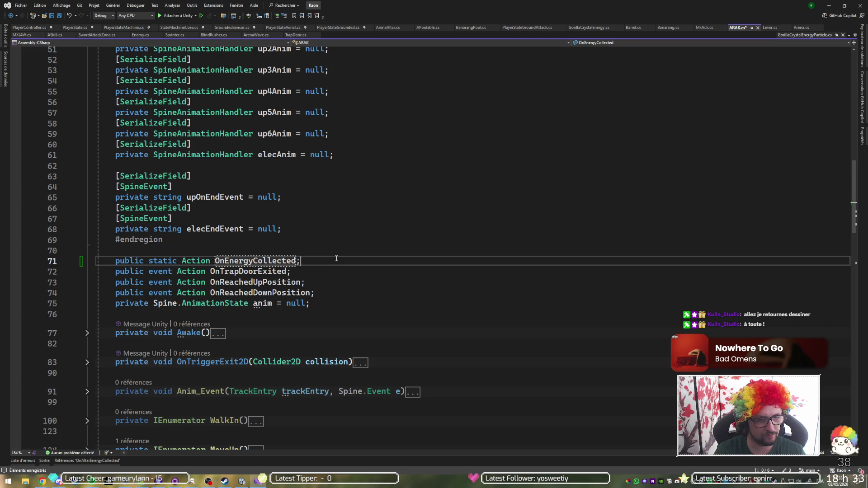
key(Return)
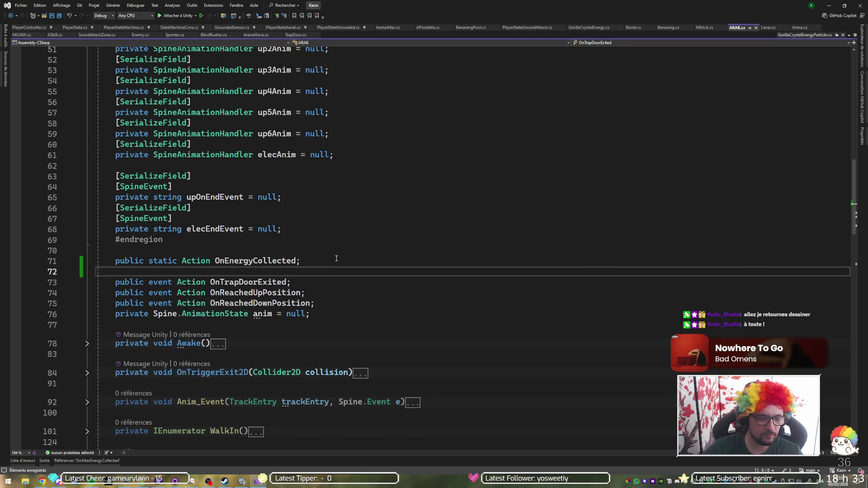
key(ctrl+Tab)
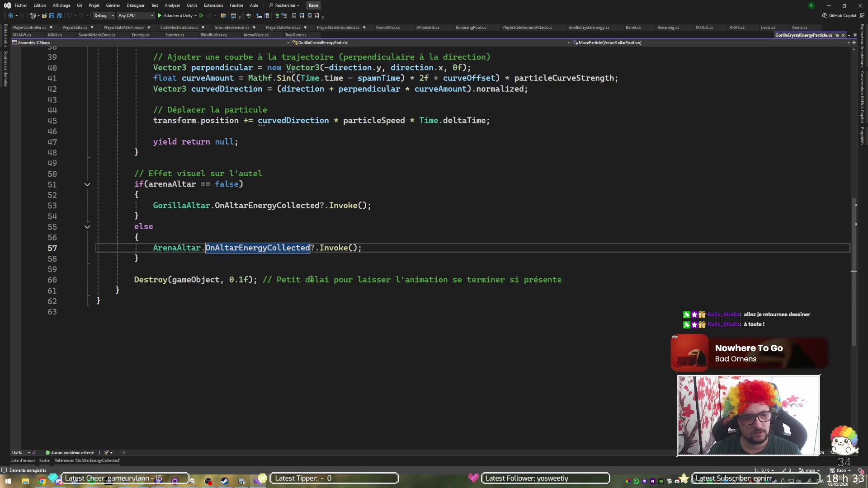
- Change line 57's ArenaAltar.OnAltarEnergyCollected to ARAK.OnEnergyCollected
double_click(157, 249)
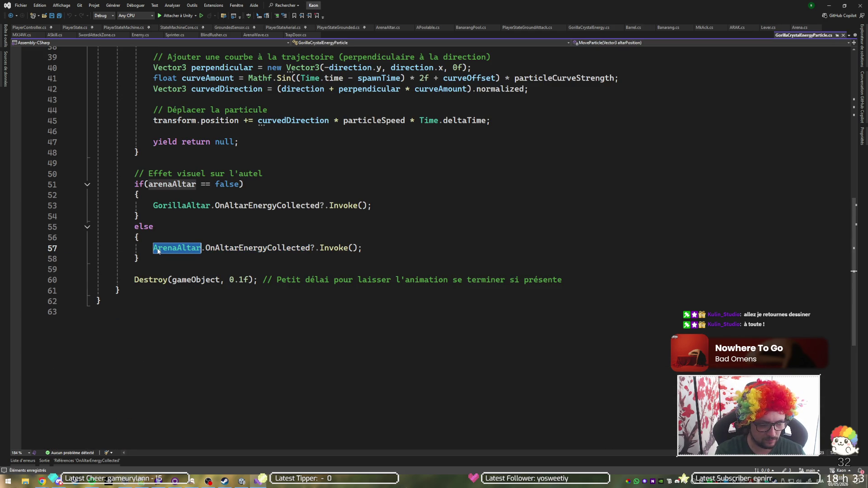
text(A.OnA)
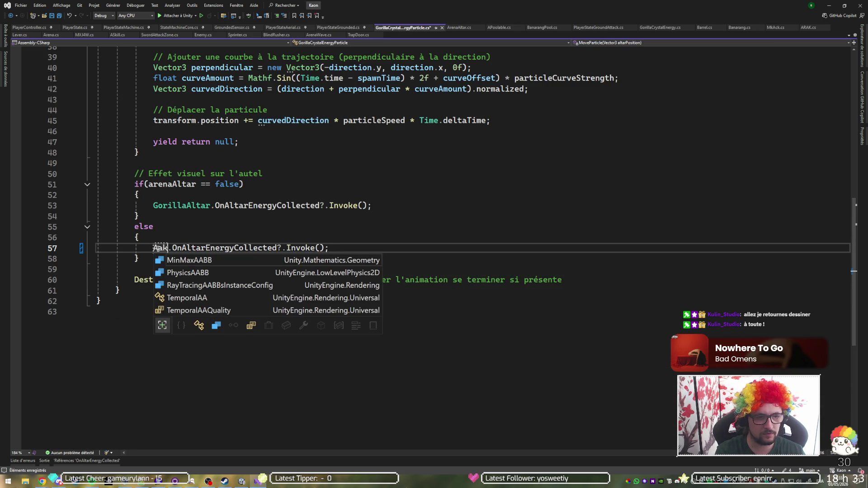
key(BackSpace)
text(s)
key(BackSpace)
text(ra)
key(Down)
key(Tab)
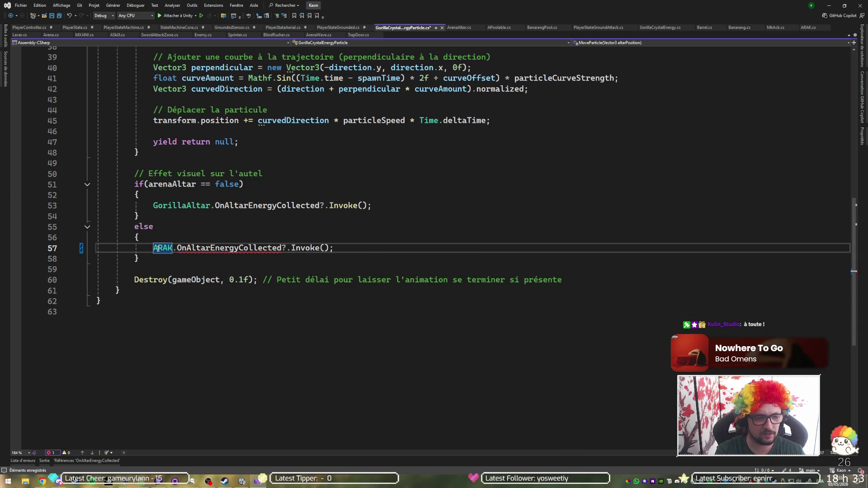
text(OnE)
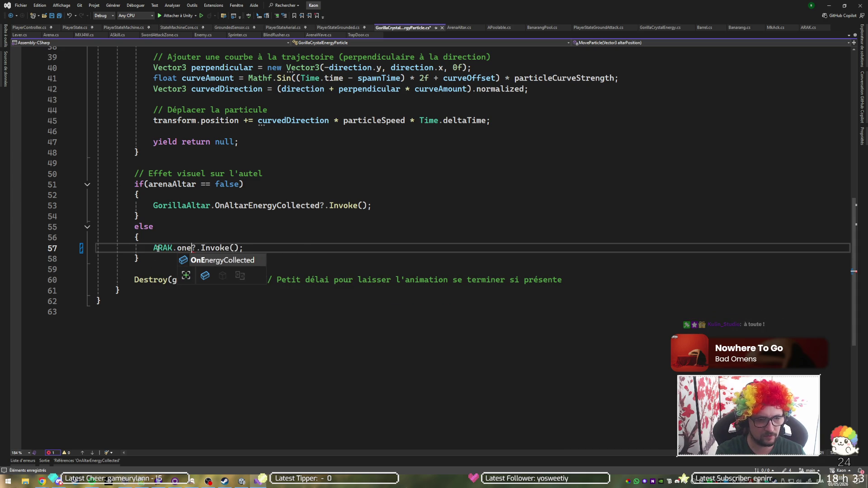
key(Tab)
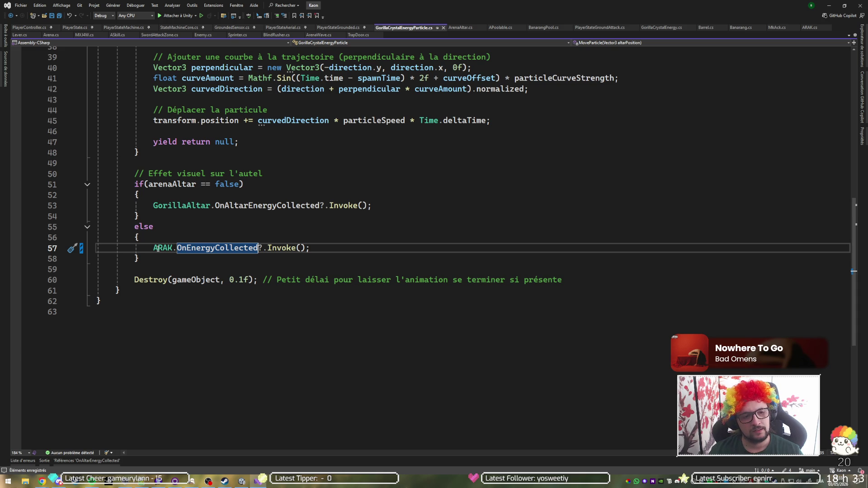
ctrl+click(198, 248)
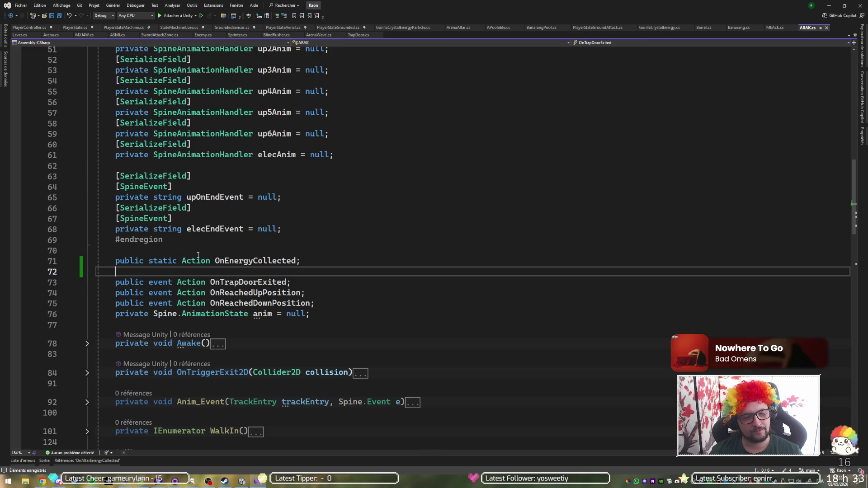
- In Awake, add 'OnEnergyCollected += AddCharge' and save ARAK.cs
click(87, 345)
click(259, 356)
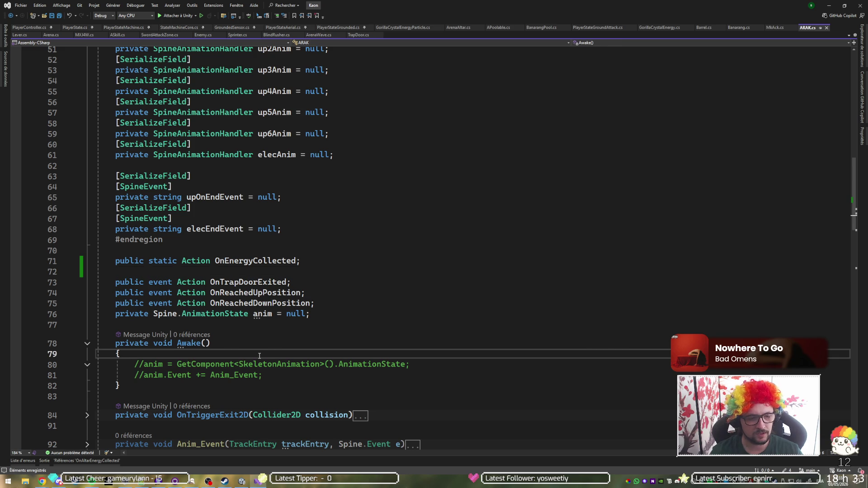
key(Return)
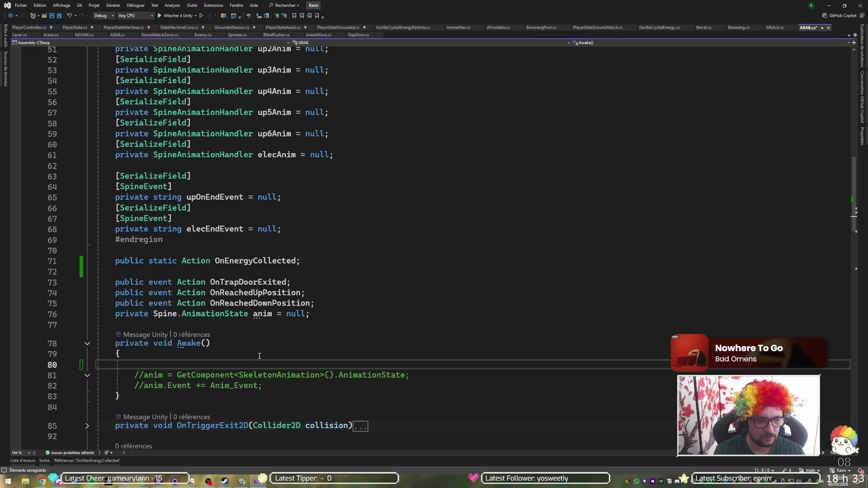
text(OnE)
key(Tab)
text(+= Add)
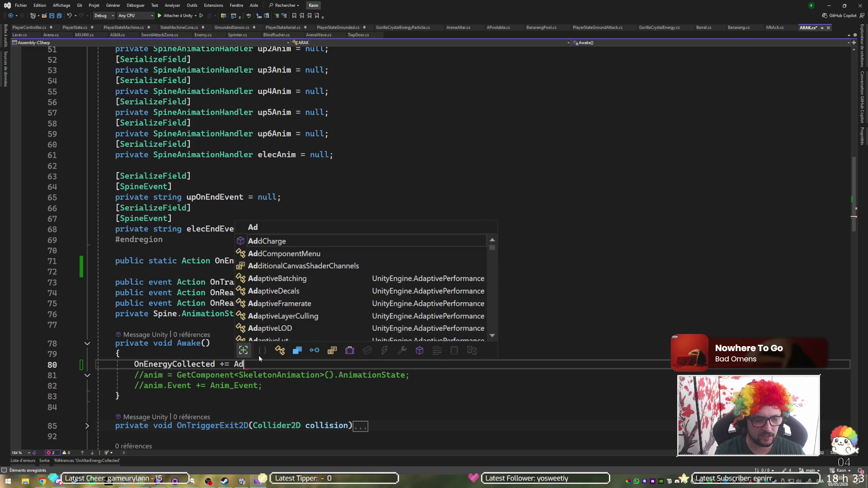
key(Tab)
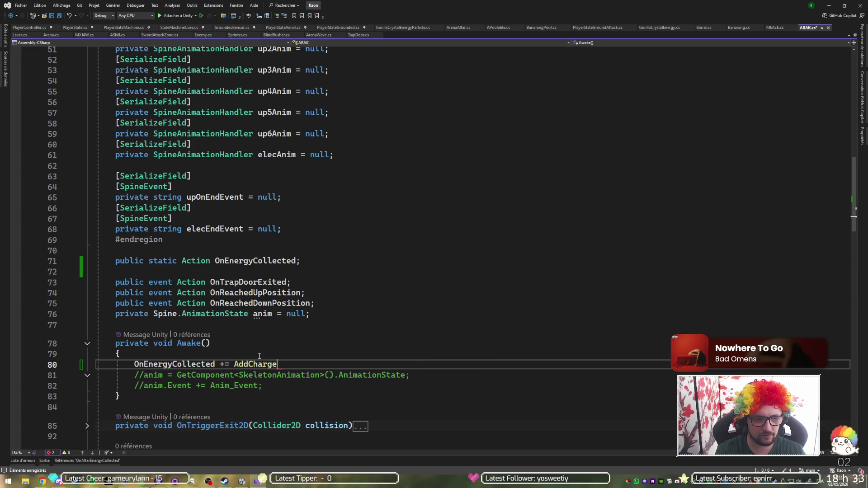
text(;)
key(ctrl+s)
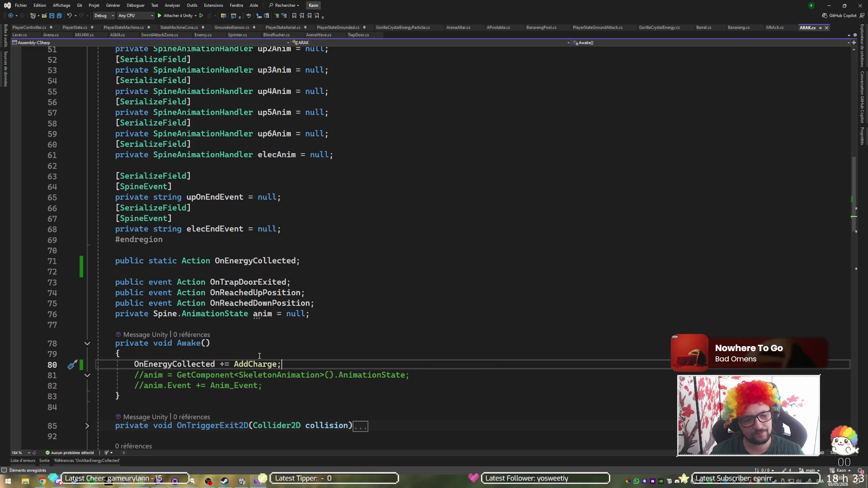
- Add an OnDestroy method below Awake containing 'OnEnergyCollected -= AddCharge'
scroll(259, 356, down, 5)
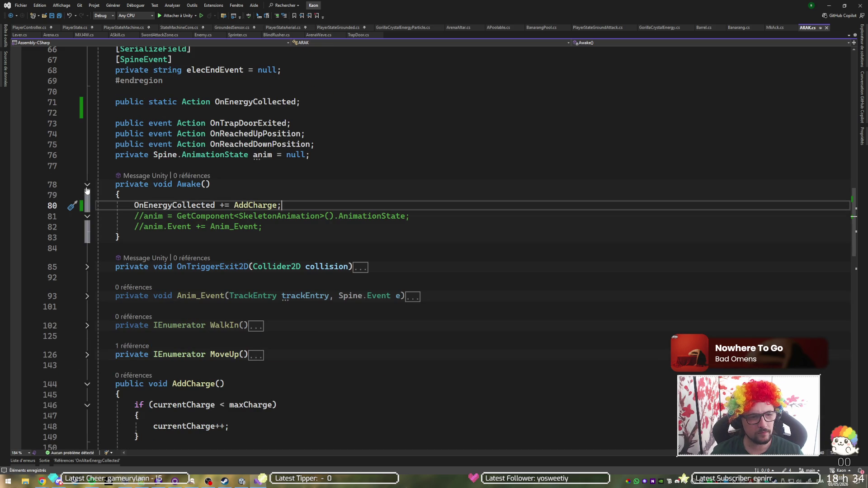
click(152, 234)
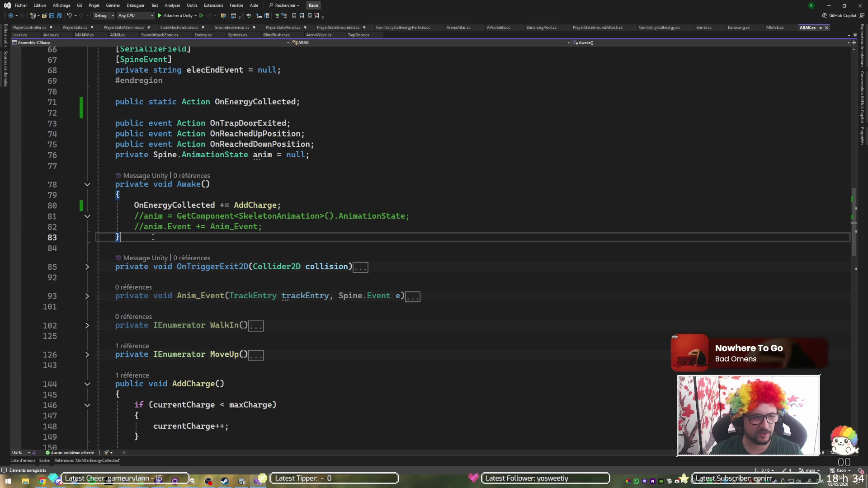
key(Return)
key(Return)
text(ondest)
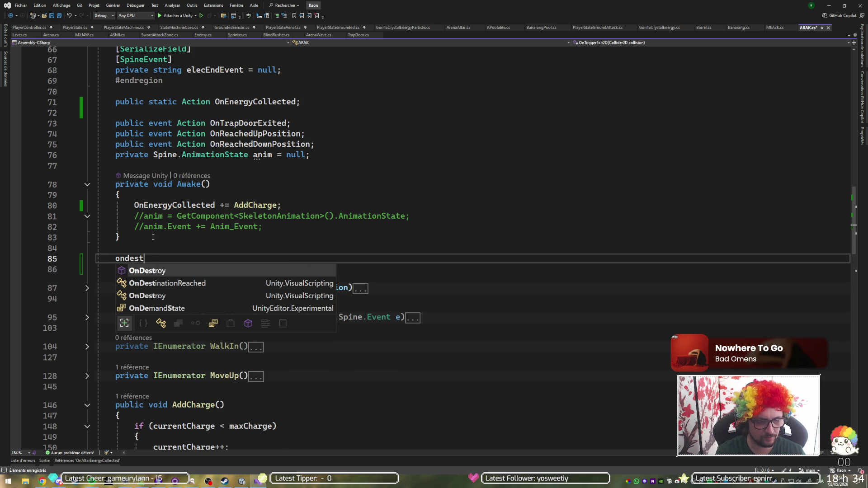
key(Tab)
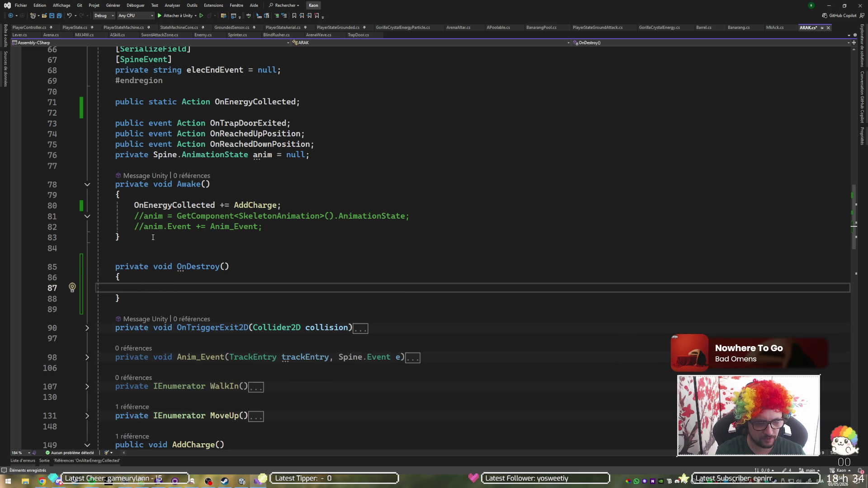
text(one)
key(Tab)
key(Tab)
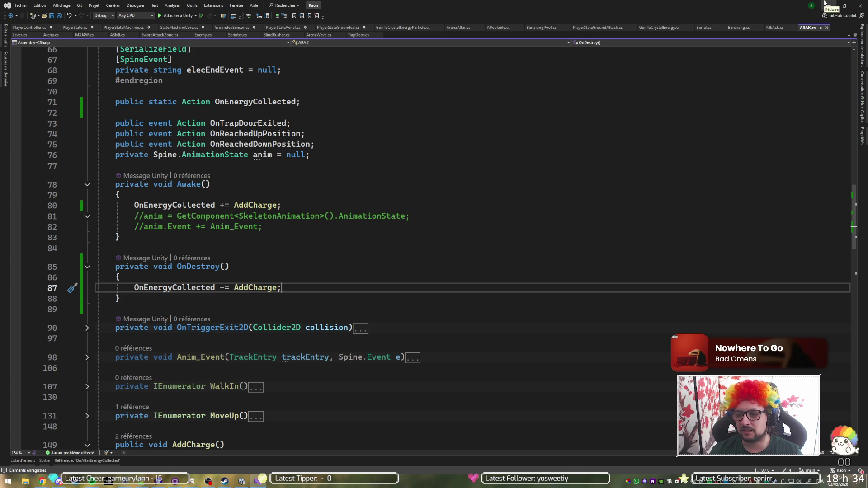
click(825, 3)
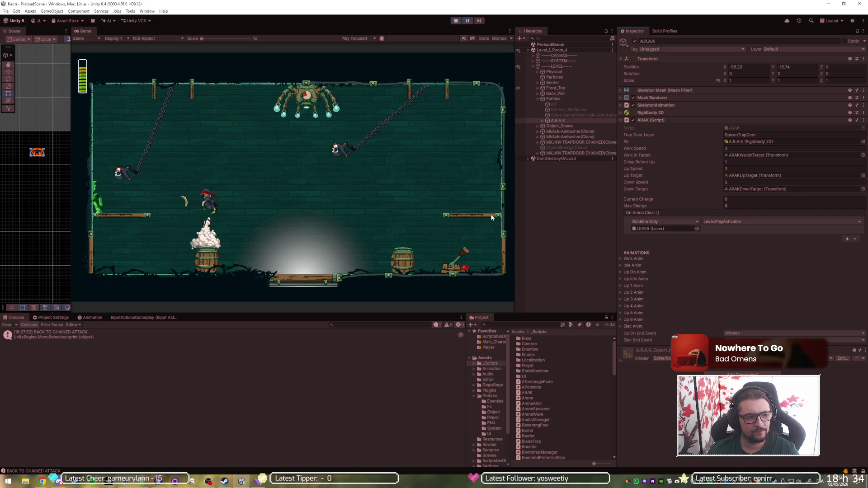
- Restart play mode and jump the player around the arena to collect crystal energy
click(455, 22)
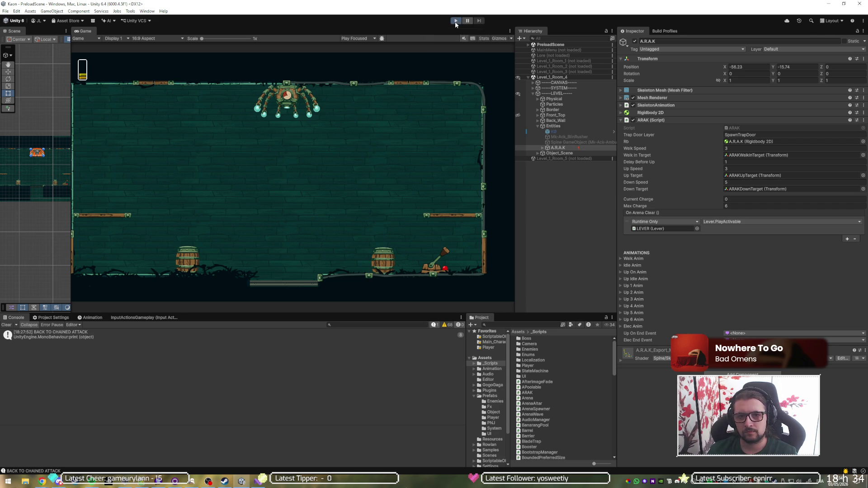
click(456, 22)
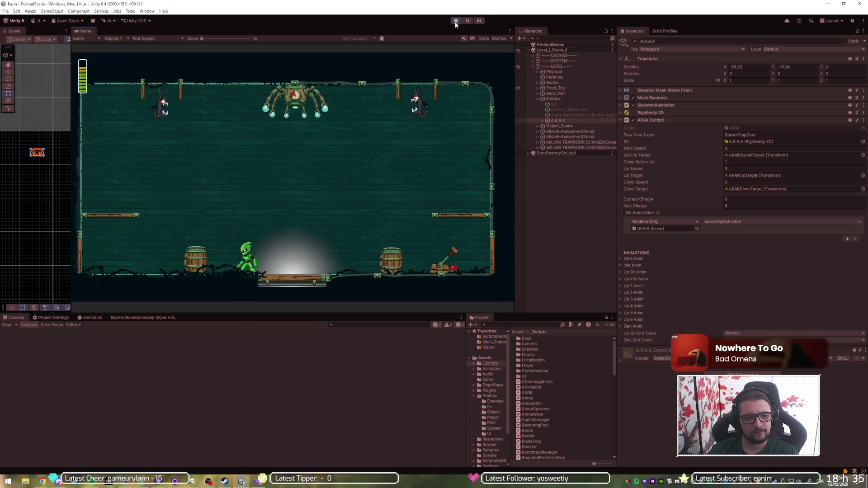
key(space)
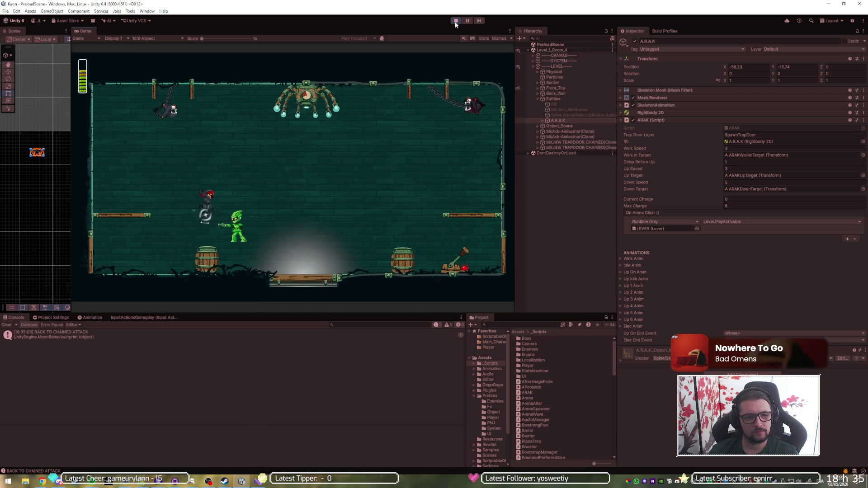
key(Left)
key(space)
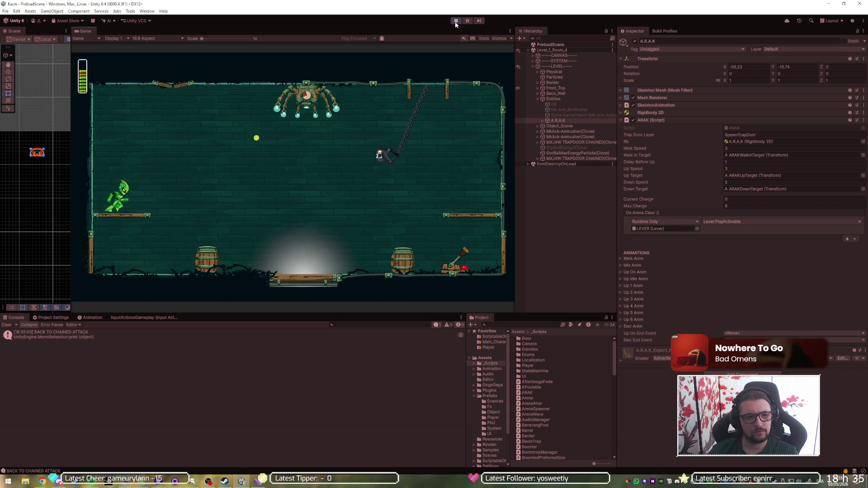
key(space)
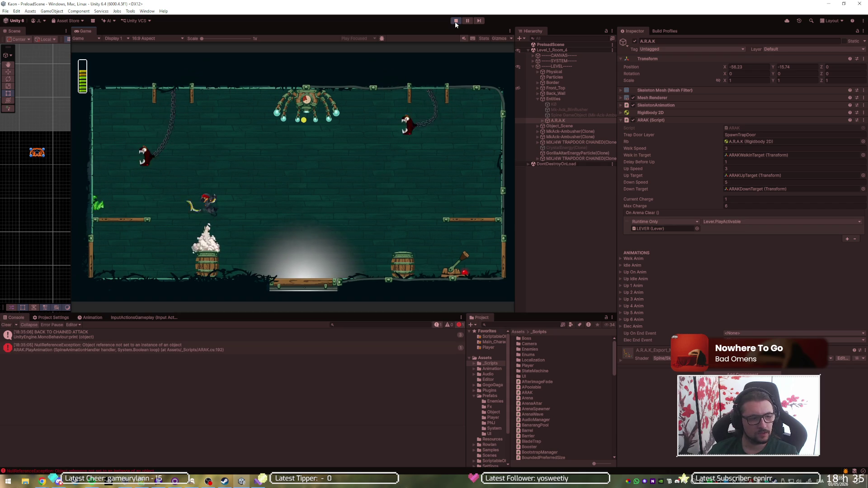
- Exit play mode and show the NullReferenceException stack trace in the Console
key(Escape)
key(Escape)
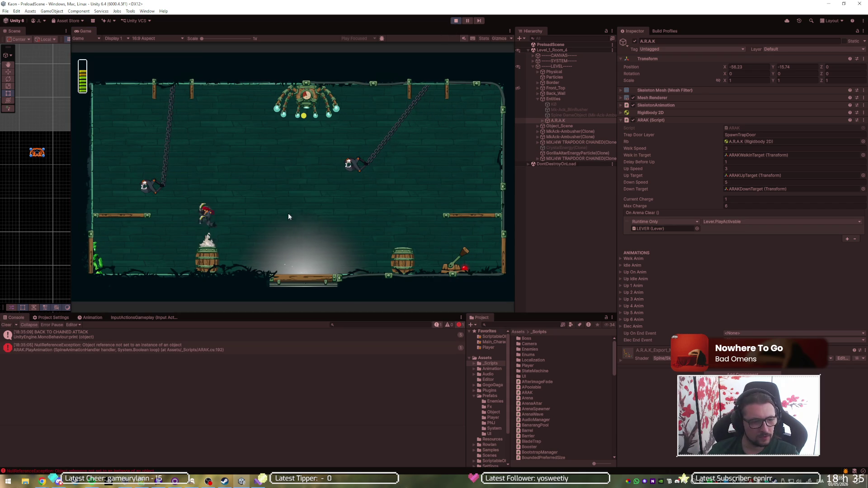
click(456, 21)
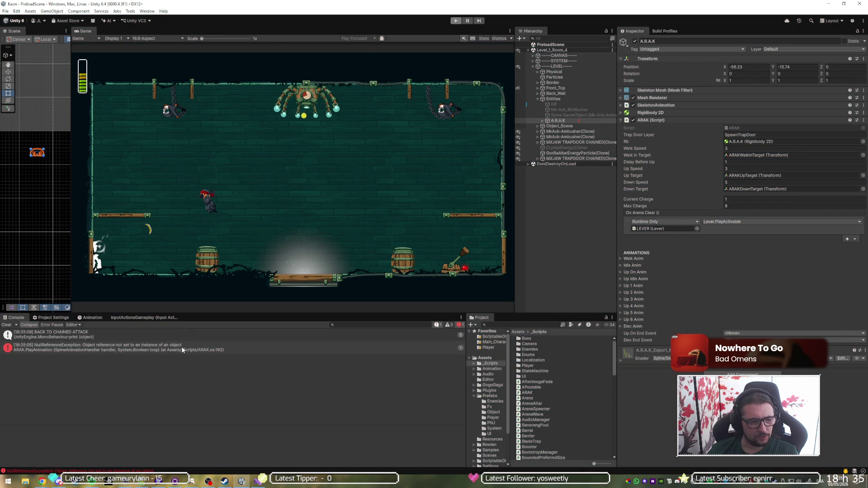
click(182, 348)
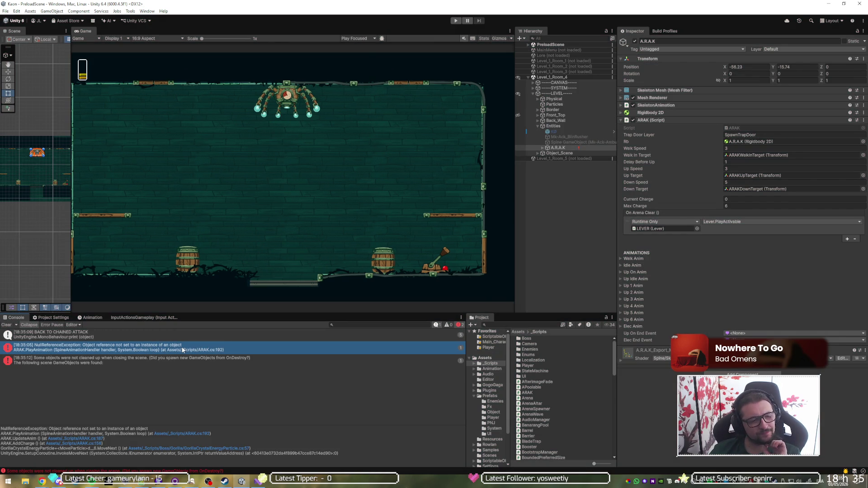
- Open the erroring line 192 in ARAK.cs and inspect the anim field
double_click(187, 352)
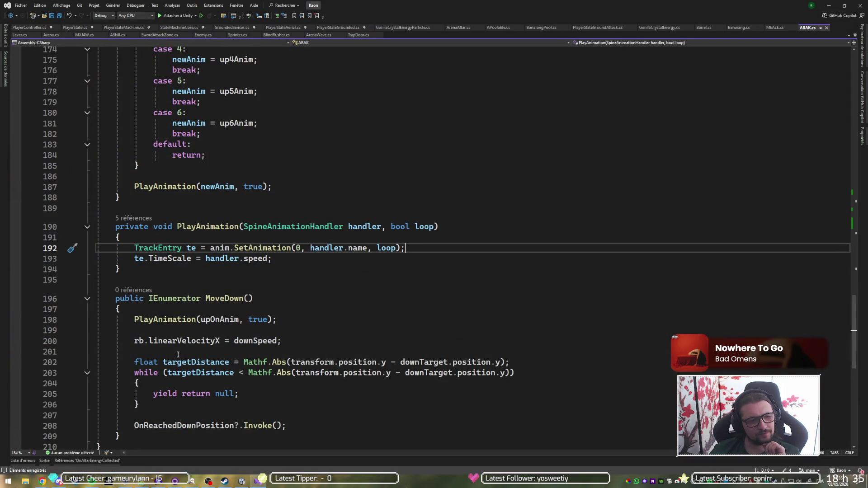
click(216, 248)
mouse_move(217, 249)
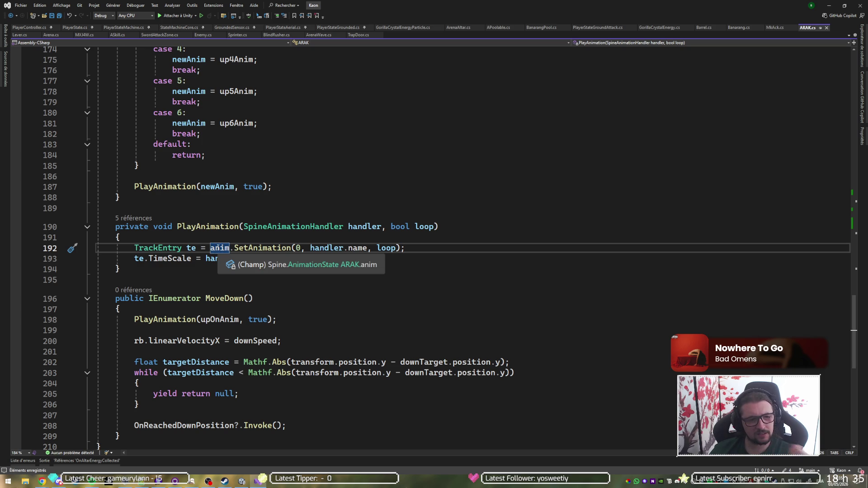
- Uncomment the anim assignment and Anim_Event subscription on lines 81–82 in Awake
scroll(218, 248, up, 7)
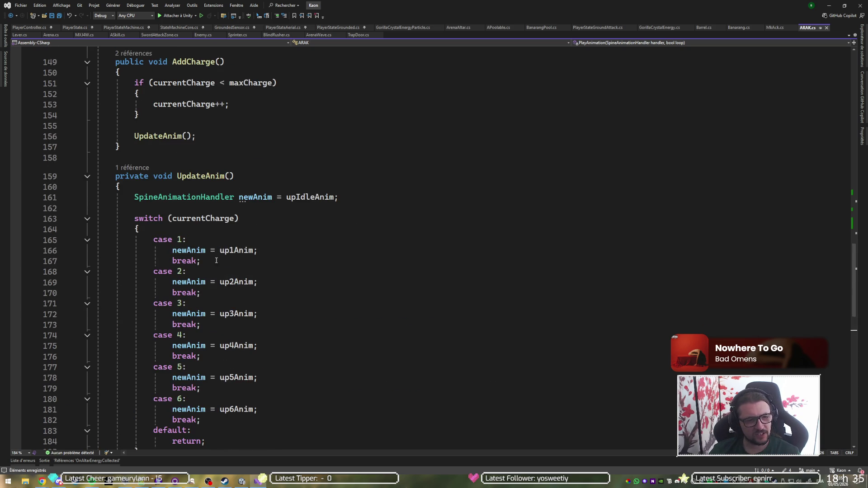
scroll(215, 270, up, 9)
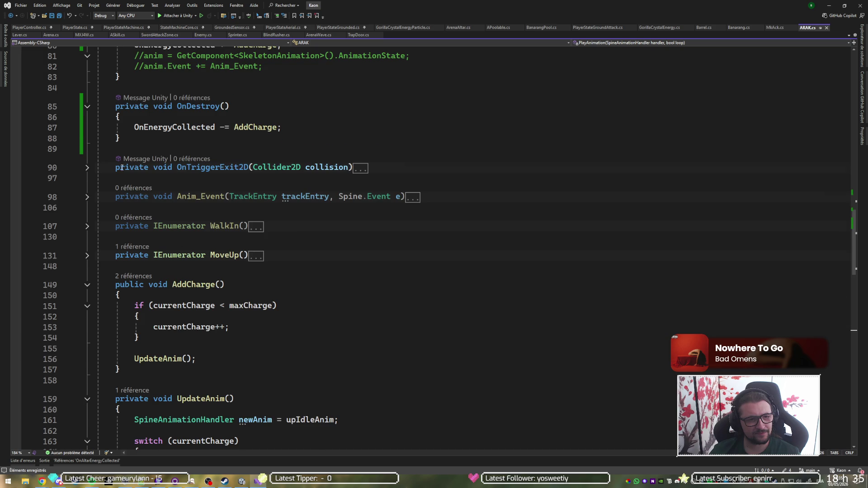
scroll(122, 167, up, 7)
click(134, 278)
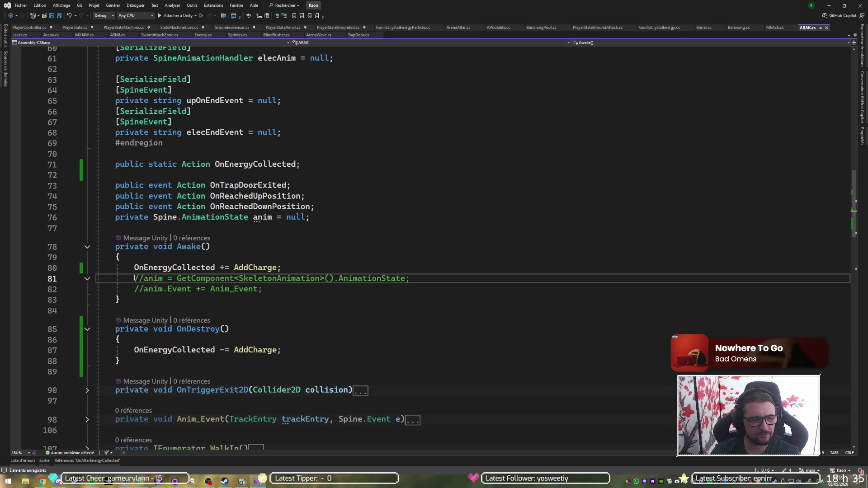
key(Delete)
key(Delete)
key(Down)
key(Delete)
key(Delete)
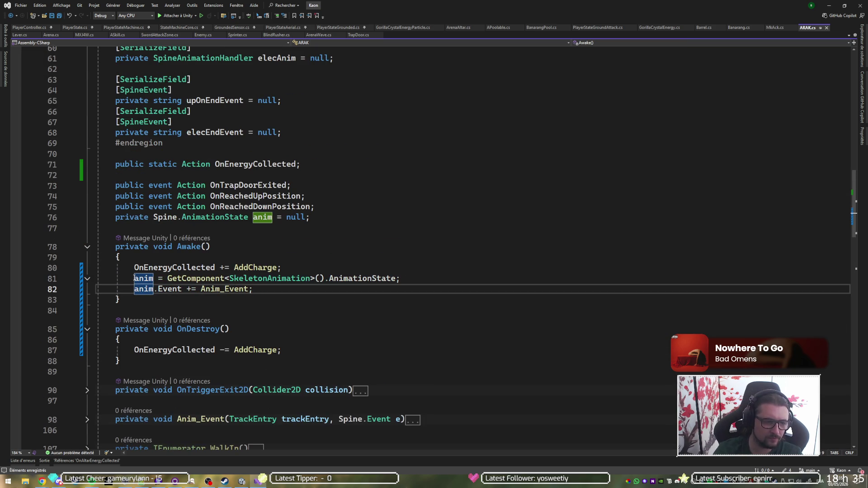
scroll(352, 287, down, 5)
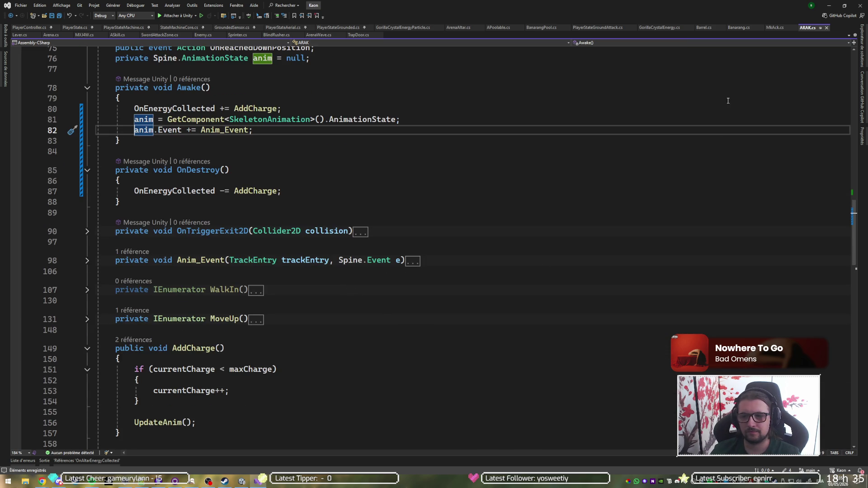
click(830, 6)
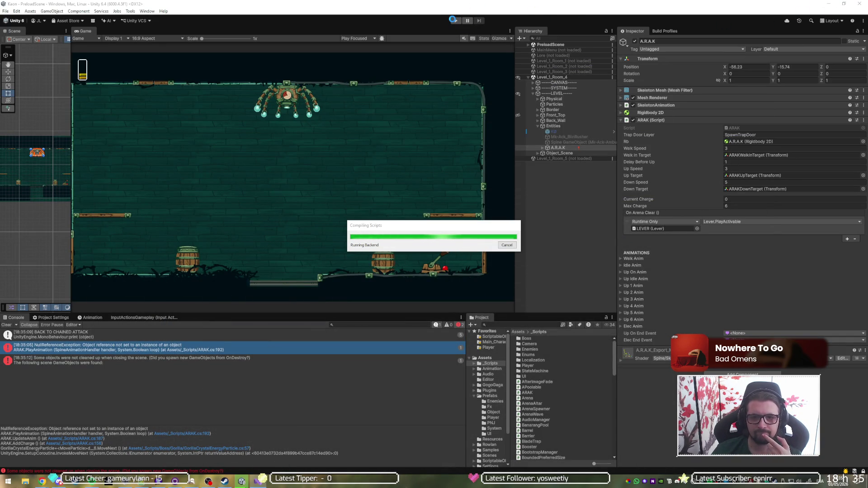
- Expand Walk Anim in the A.R.A.K Inspector and open its Name dropdown
click(642, 260)
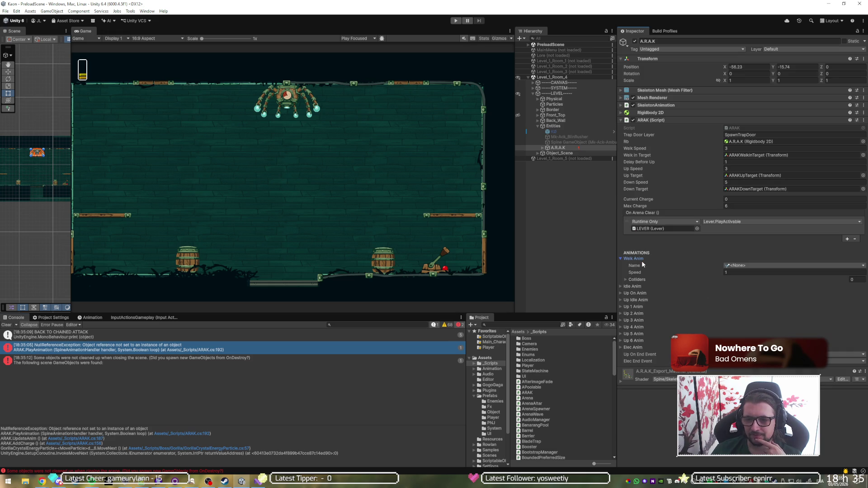
click(745, 266)
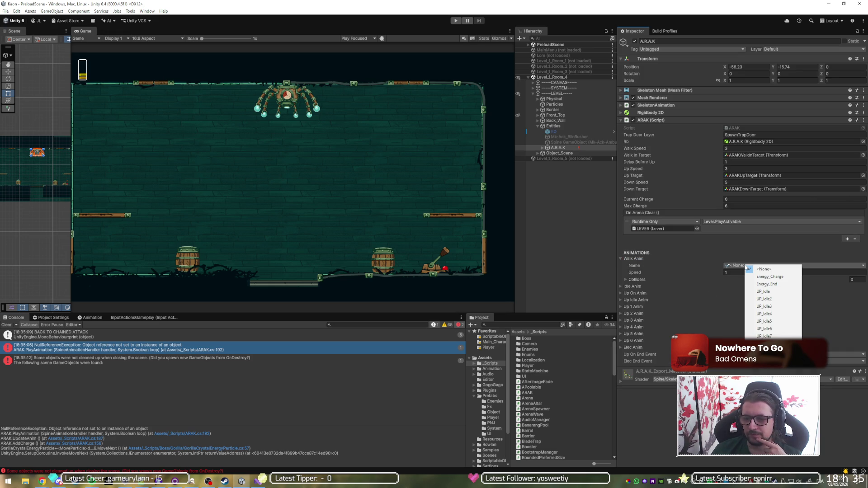